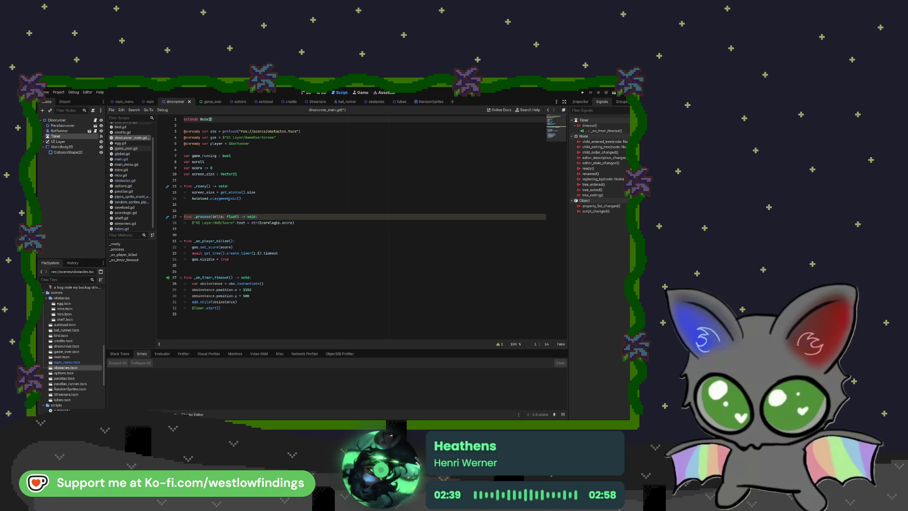
Add 'var timer : float = 0.4' below the screen_size declaration and start another variable line.
{"action": "left_click", "coordinate": [249, 175]}
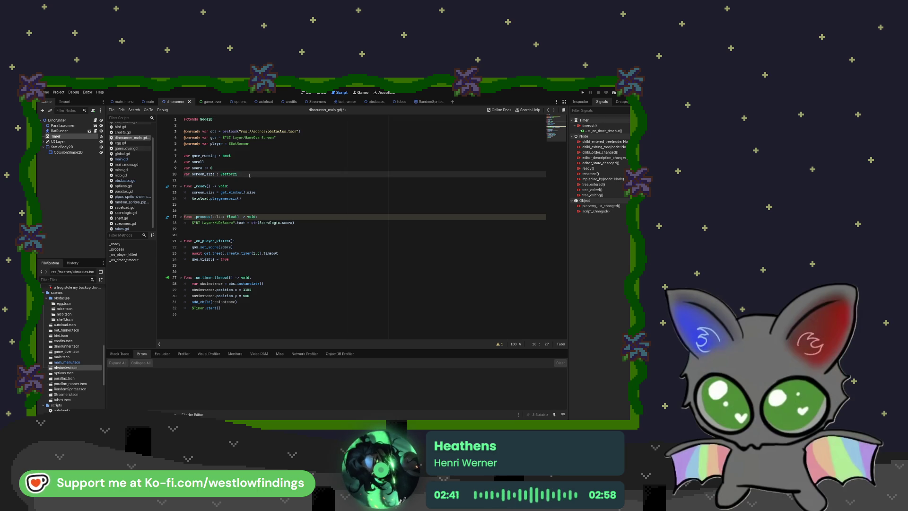
{"action": "key", "text": "Return"}
{"action": "type", "text": "var timer : flo"}
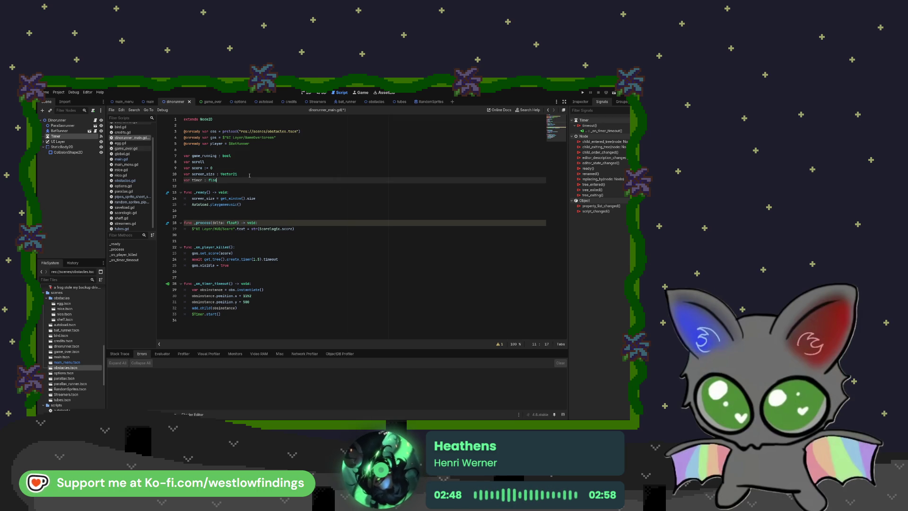
{"action": "type", "text": "t = "}
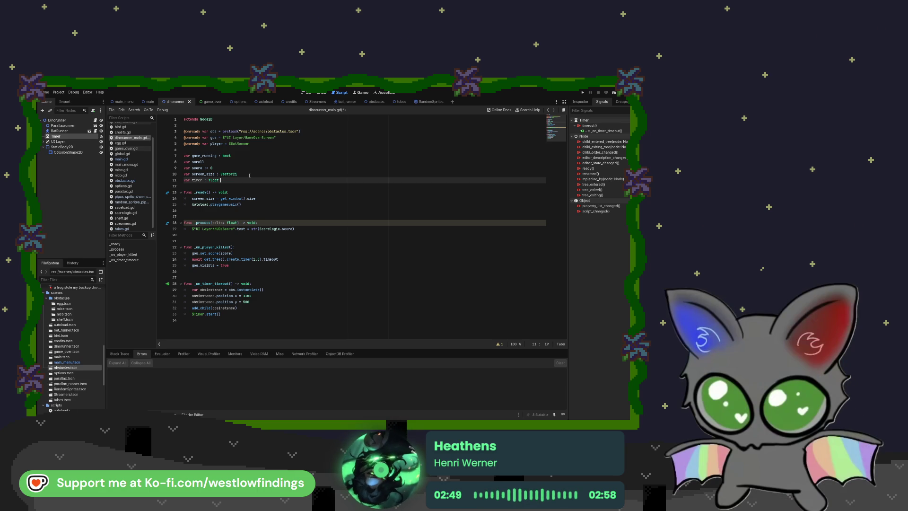
{"action": "type", "text": "0.0"}
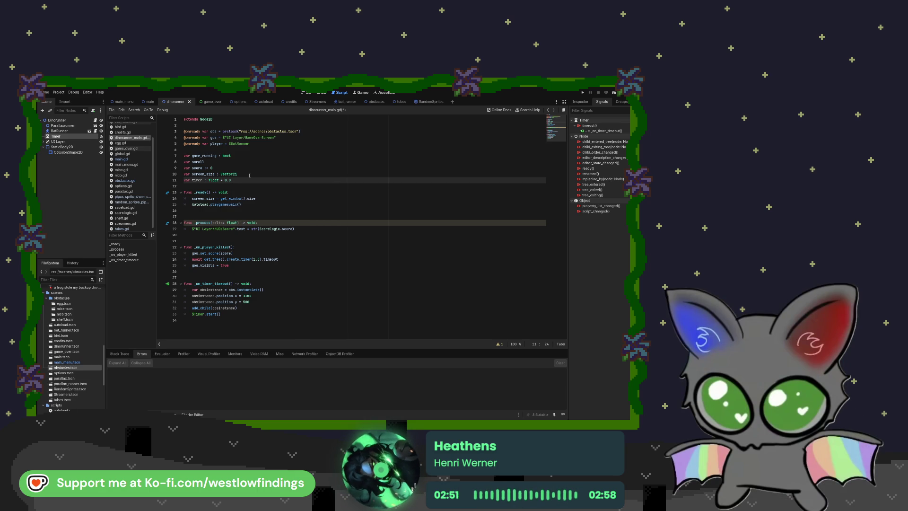
{"action": "key", "text": "Return"}
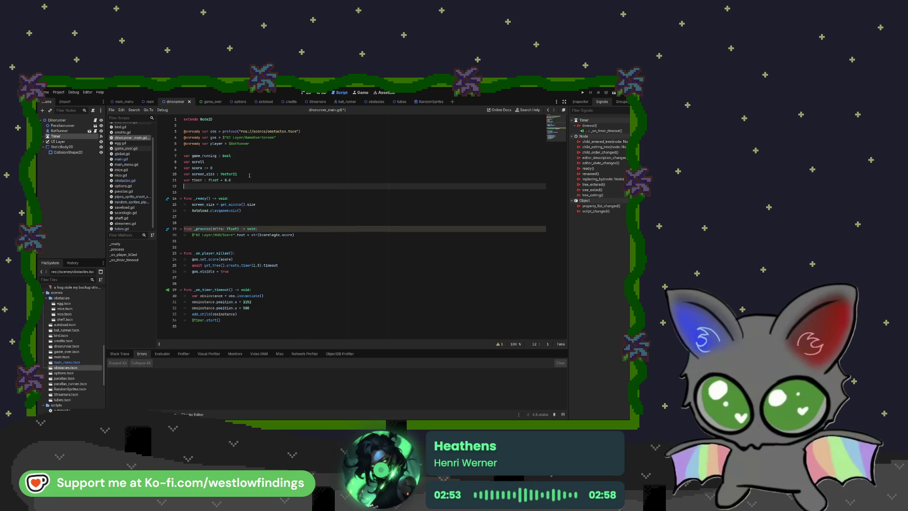
{"action": "type", "text": "var timer"}
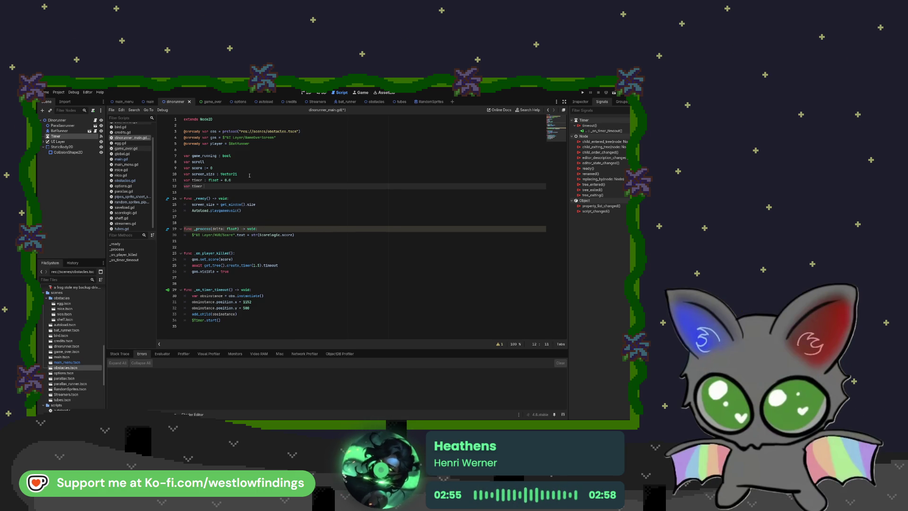
{"action": "type", "text": "_"}
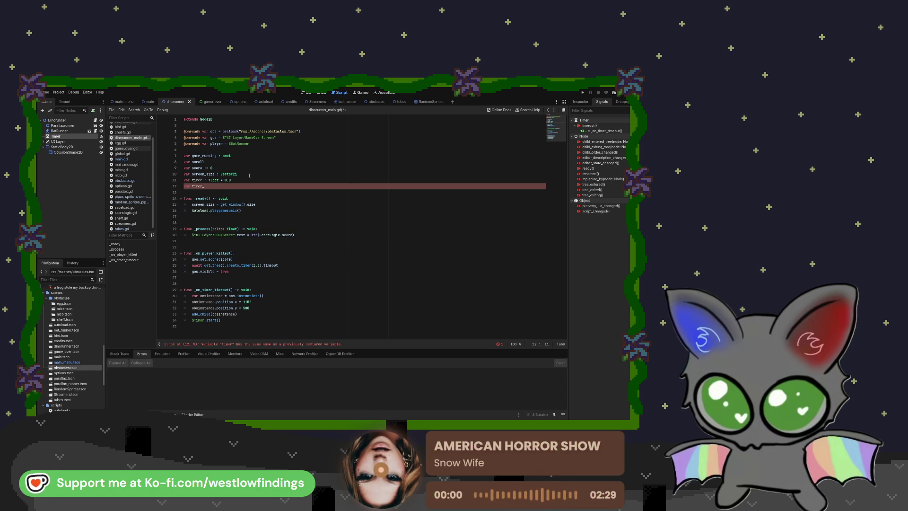
Complete the 'var timer_max_time : float = 3.0' declaration and check the Timer node's properties.
{"action": "key", "text": "BackSpace"}
{"action": "key", "text": "BackSpace"}
{"action": "key", "text": "BackSpace"}
{"action": "type", "text": "max_time"}
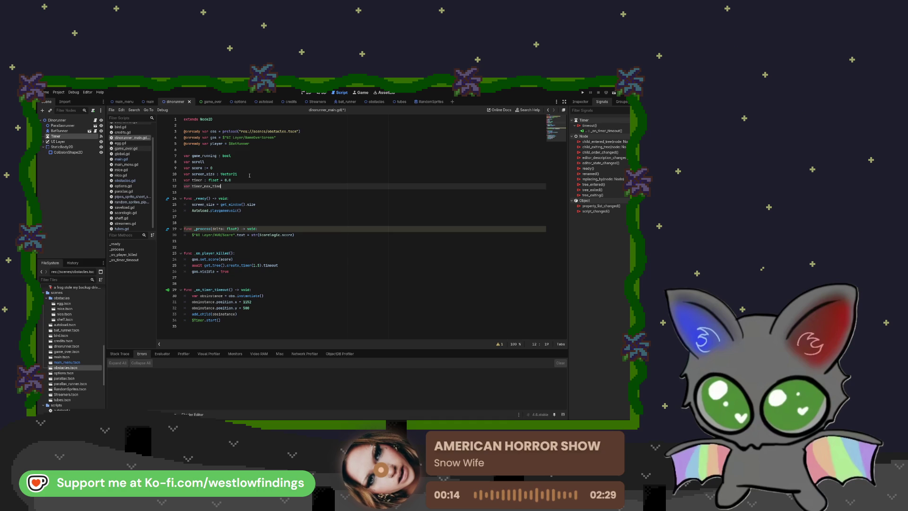
{"action": "type", "text": " : flo"}
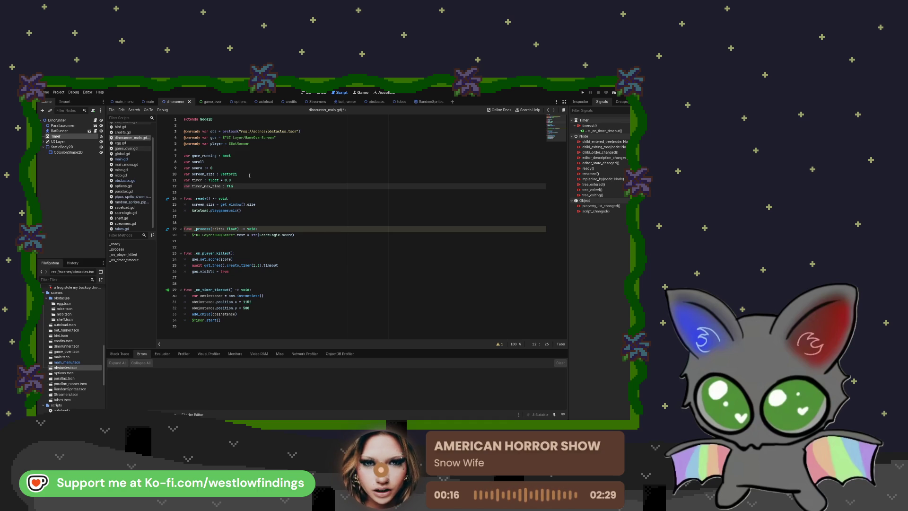
{"action": "type", "text": "at"}
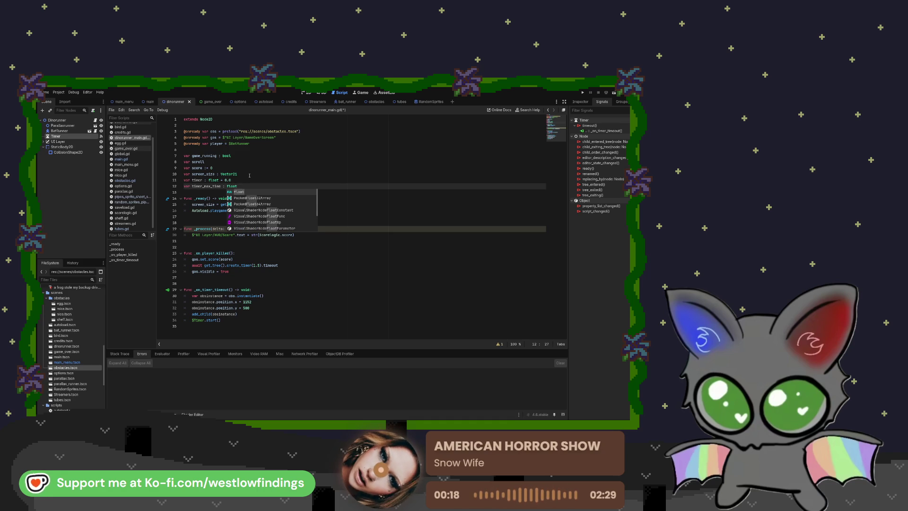
{"action": "type", "text": " = 3.0"}
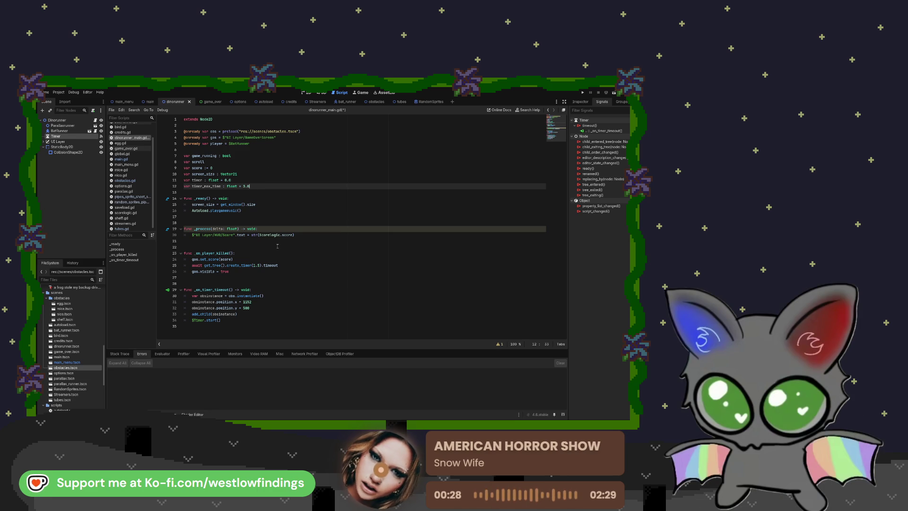
{"action": "left_click", "coordinate": [227, 318]}
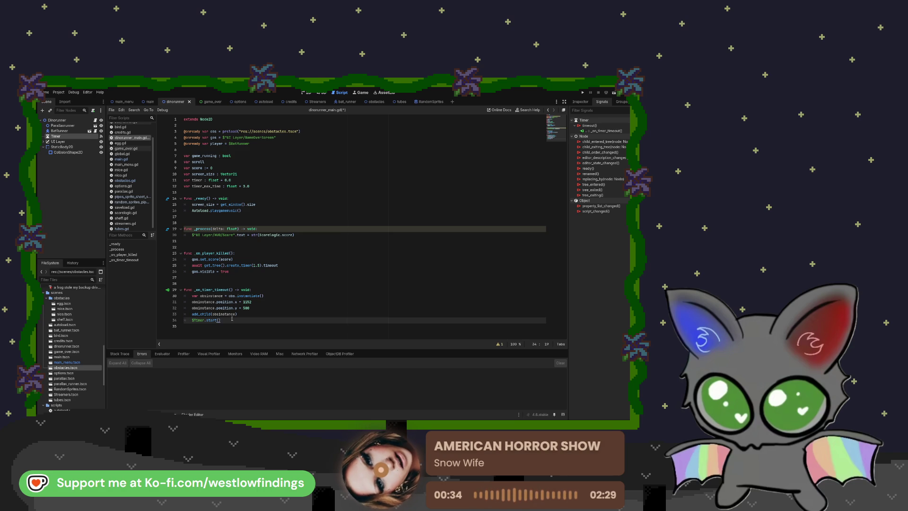
{"action": "left_click", "coordinate": [580, 102]}
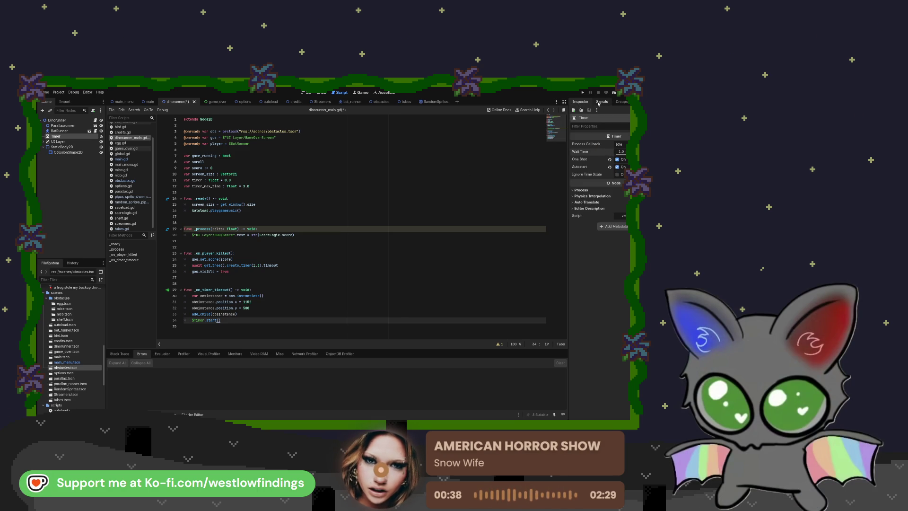
{"action": "left_click", "coordinate": [599, 103]}
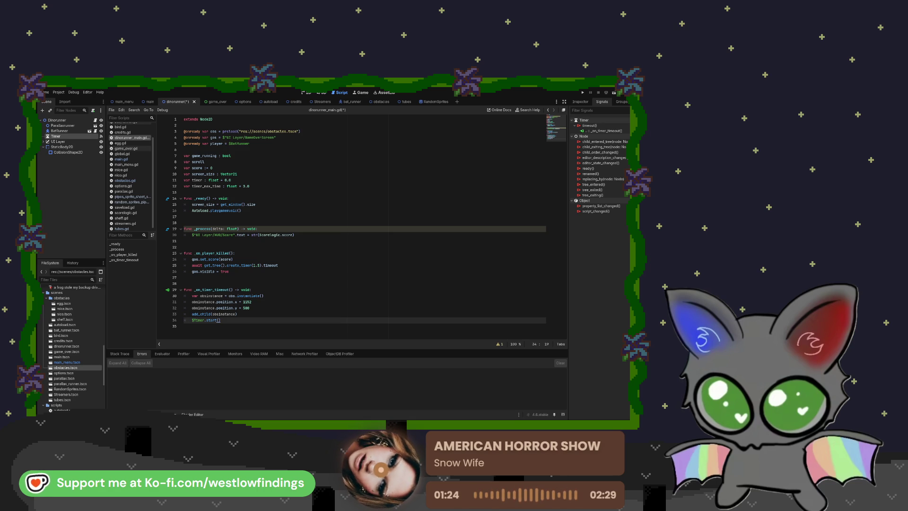
Change the timer_max_time value on line 12 from 3.0 to 1.5.
{"action": "left_click", "coordinate": [233, 180]}
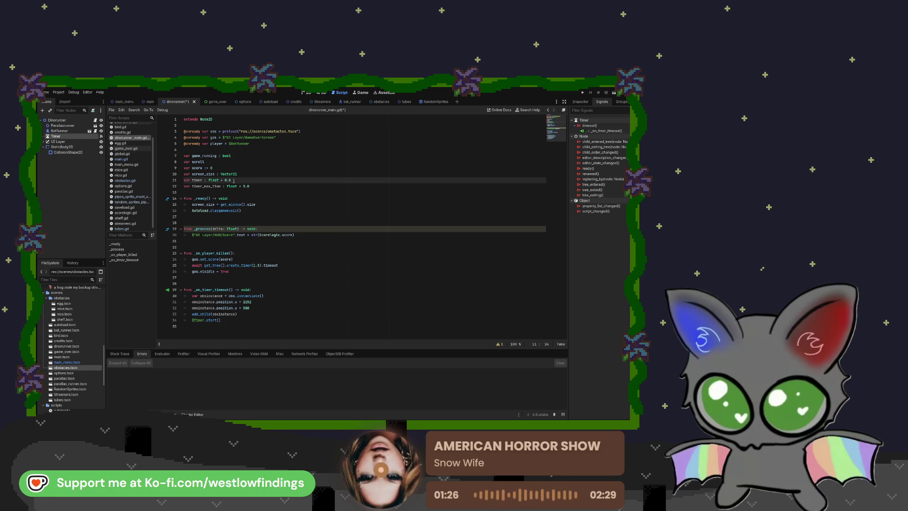
{"action": "left_click", "coordinate": [253, 185]}
{"action": "key", "text": "BackSpace"}
{"action": "key", "text": "BackSpace"}
{"action": "key", "text": "BackSpace"}
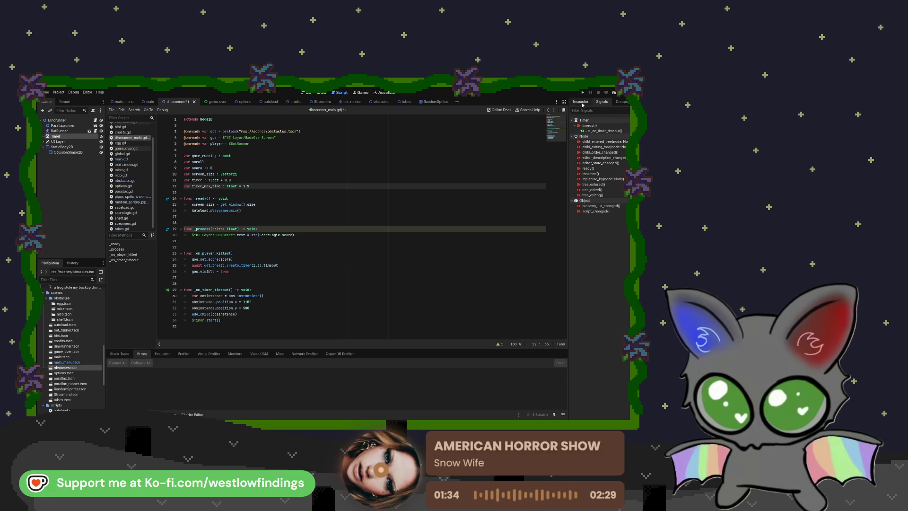
Set the Timer node's Wait Time to 1.5 in the Inspector.
{"action": "left_click", "coordinate": [581, 102]}
{"action": "left_click", "coordinate": [621, 151]}
{"action": "type", "text": "1.5"}
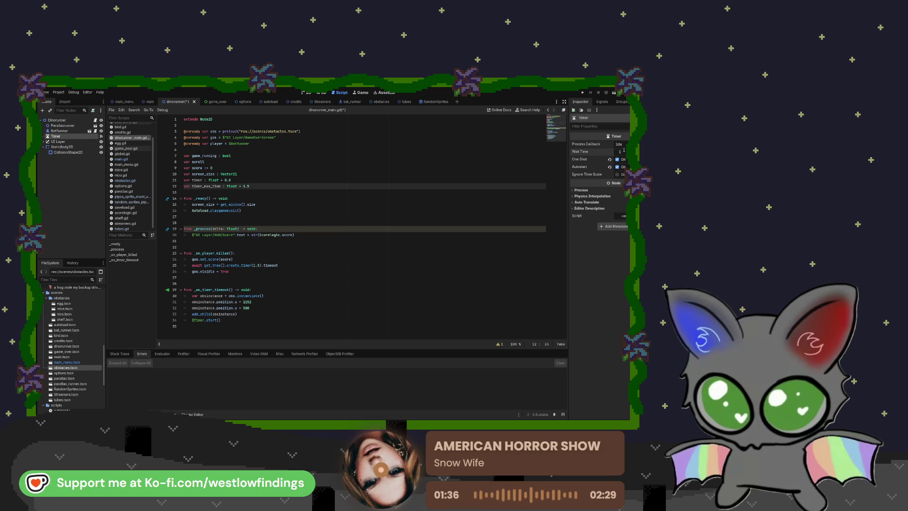
{"action": "key", "text": "Return"}
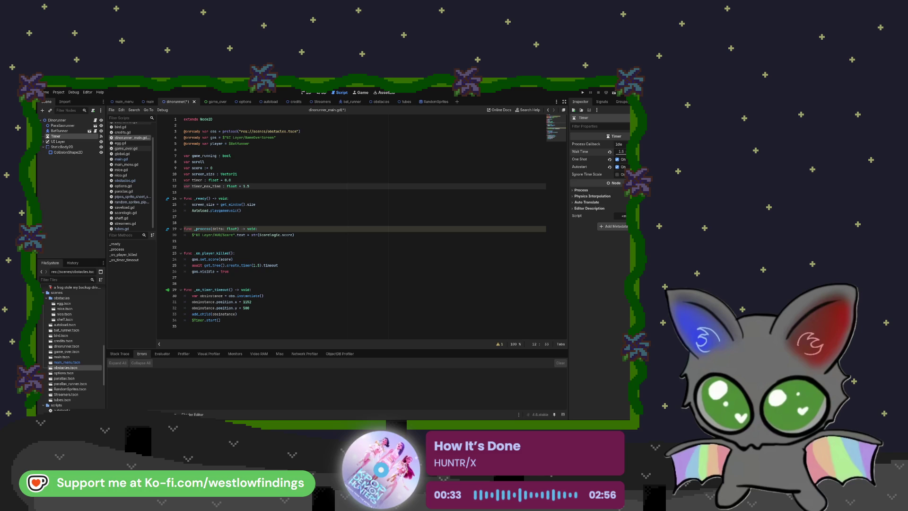
Place the cursor on the empty line inside _process below the score label update.
{"action": "left_click", "coordinate": [246, 240]}
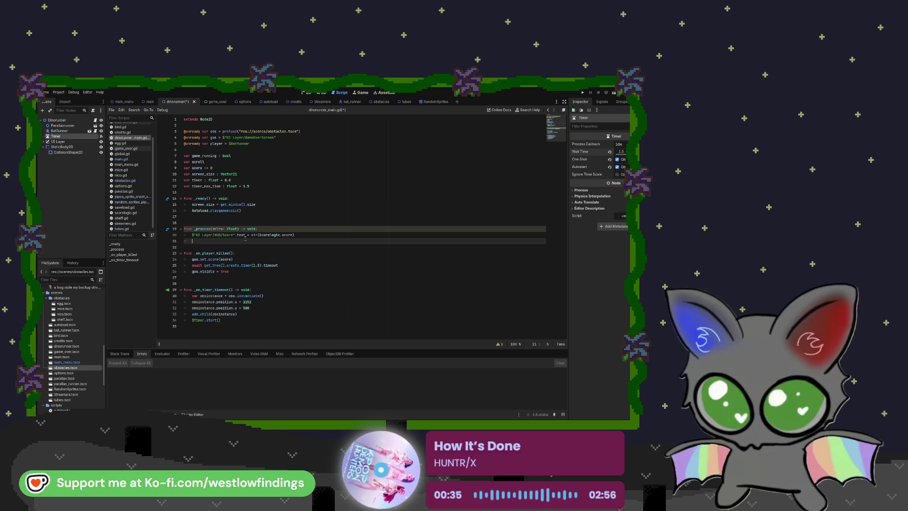
Write 'if Timer => 0:' on line 21 with an indented 'Timer - delta' line beneath it.
{"action": "key", "text": "Tab"}
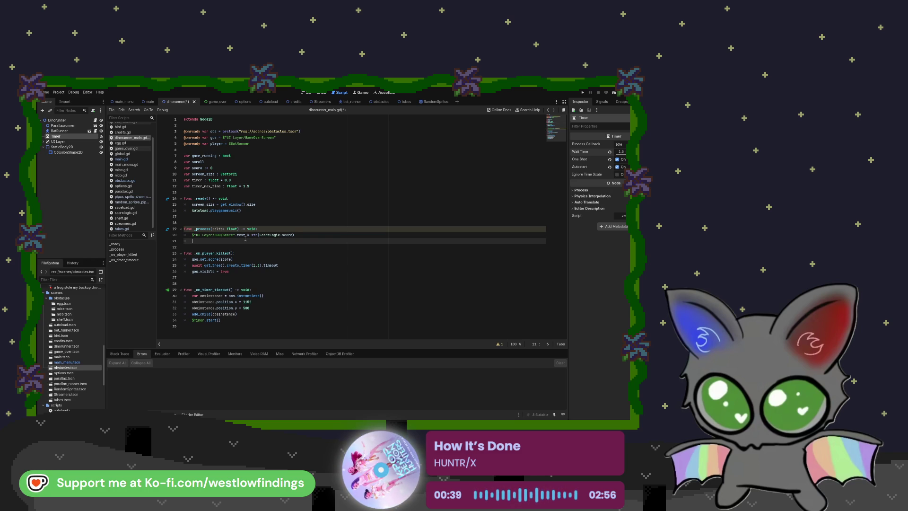
{"action": "type", "text": "if "}
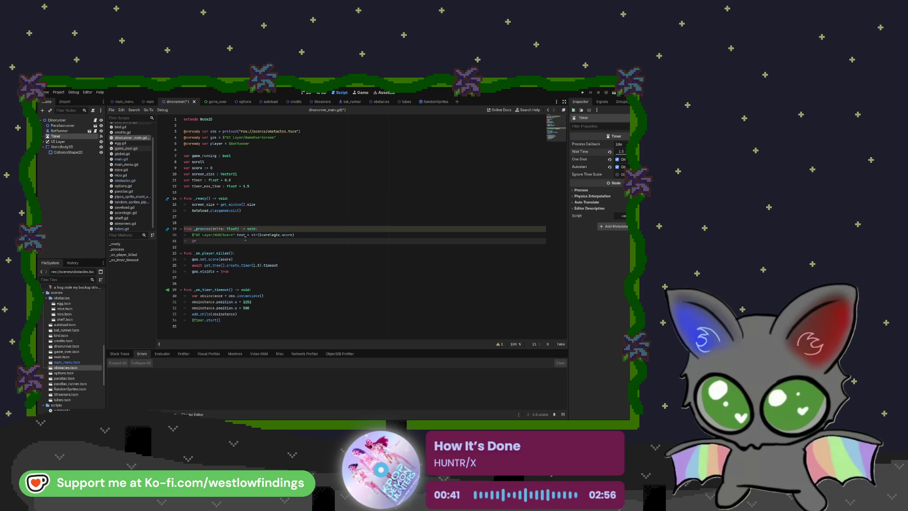
{"action": "type", "text": "Timer"}
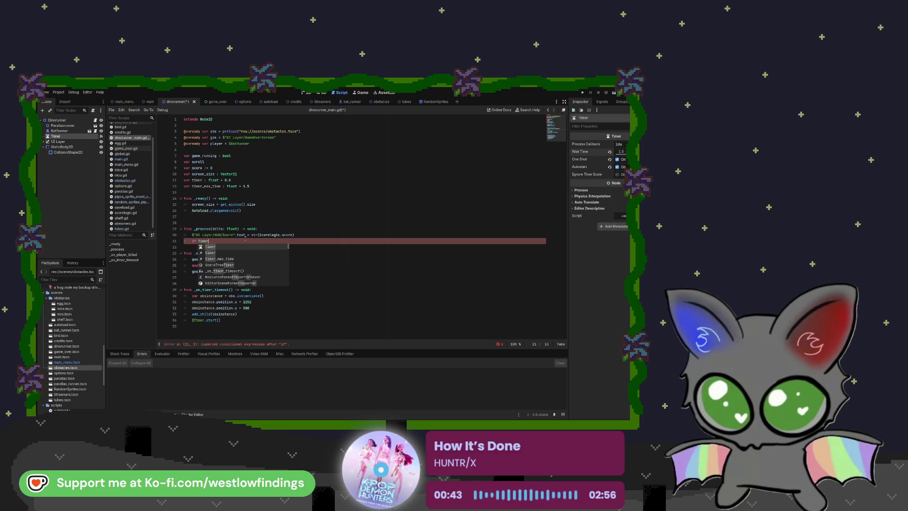
{"action": "key", "text": "Escape"}
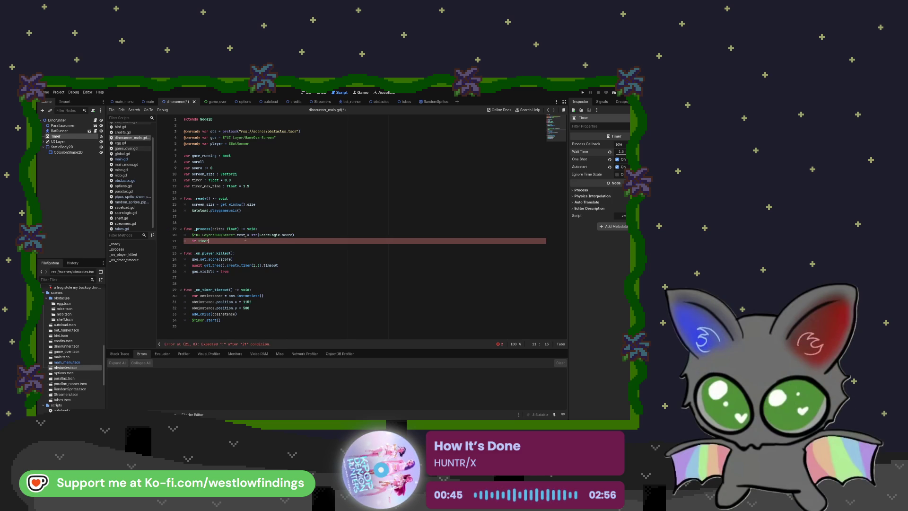
{"action": "type", "text": "= 0"}
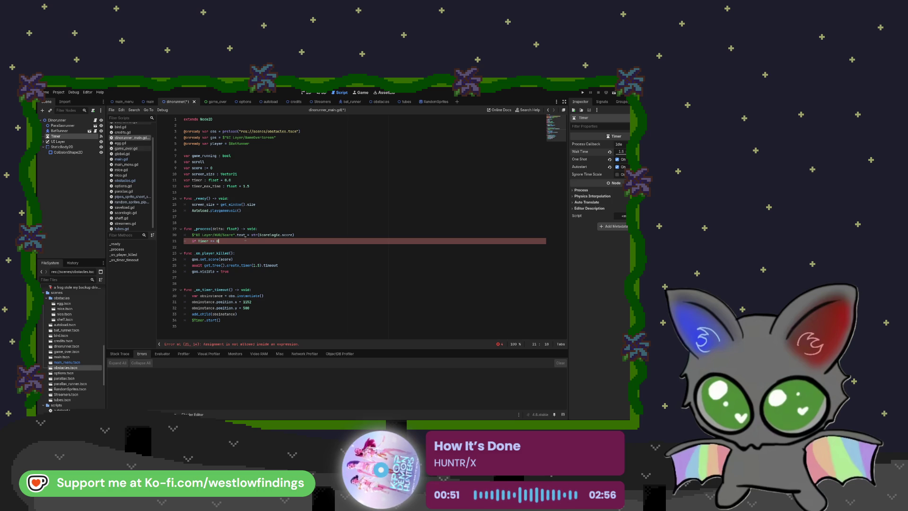
{"action": "type", "text": ": "}
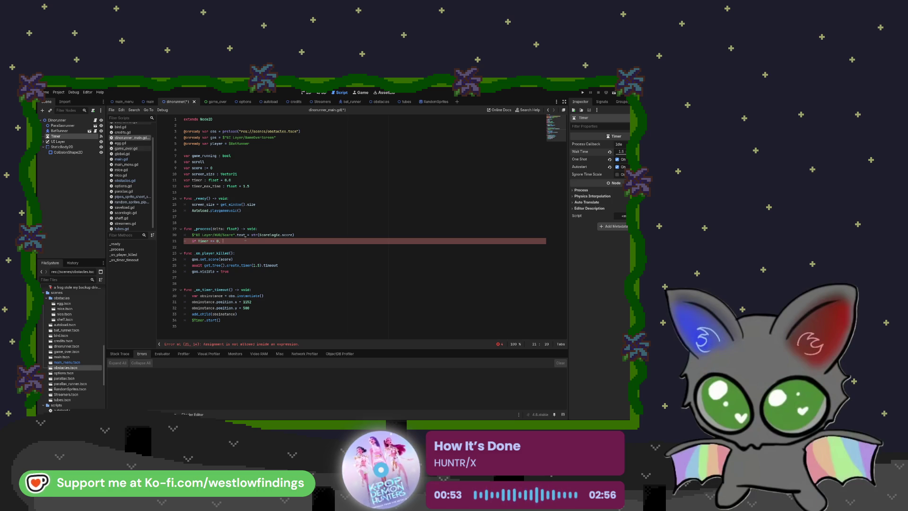
{"action": "type", "text": "timer"}
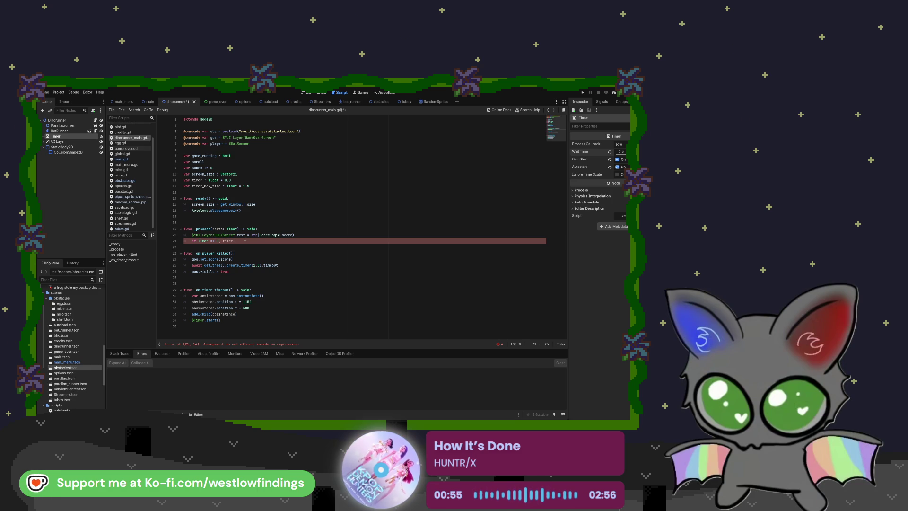
{"action": "key", "text": "BackSpace"}
{"action": "key", "text": "BackSpace"}
{"action": "key", "text": "BackSpace"}
{"action": "type", "text": "Timer -"}
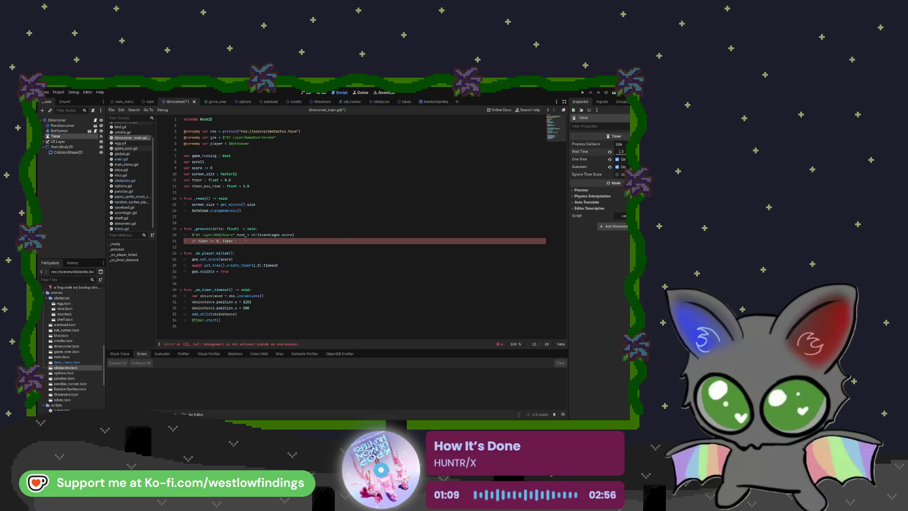
{"action": "type", "text": "elta"}
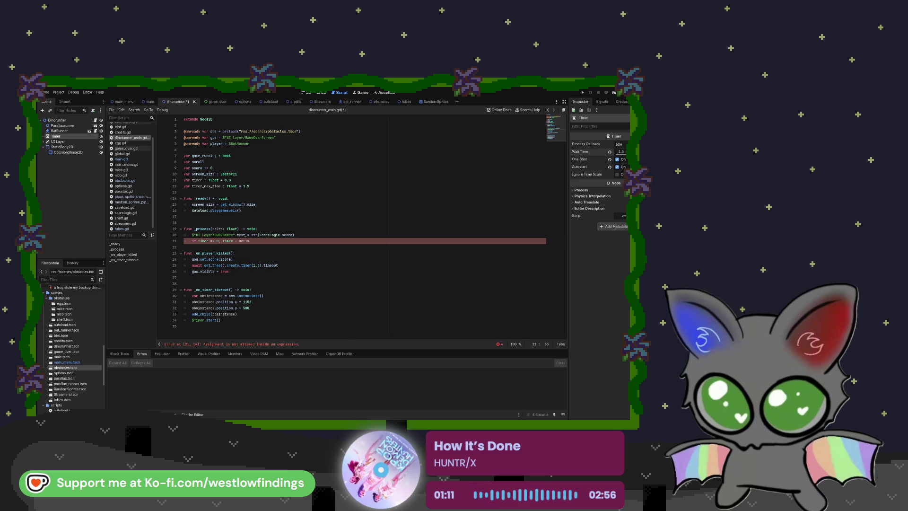
{"action": "key", "text": "BackSpace"}
{"action": "key", "text": "BackSpace"}
{"action": "key", "text": "BackSpace"}
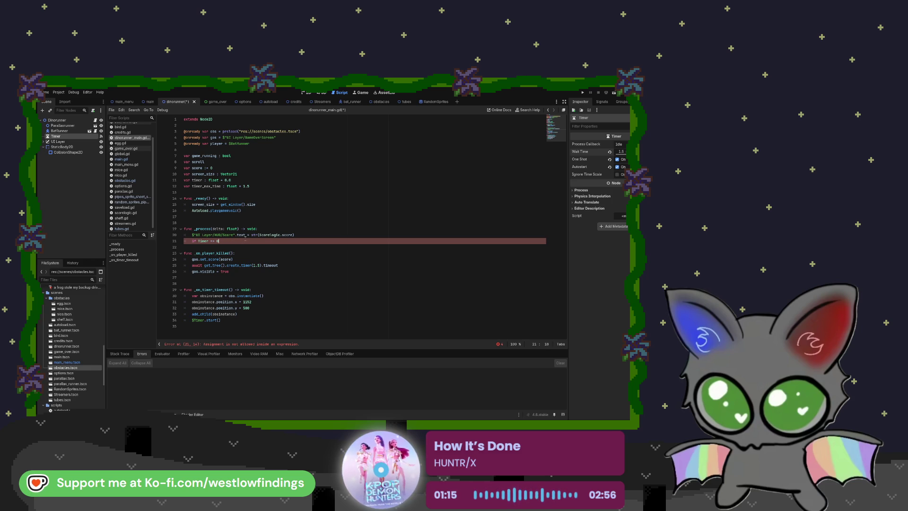
{"action": "type", "text": ":"}
{"action": "key", "text": "Return"}
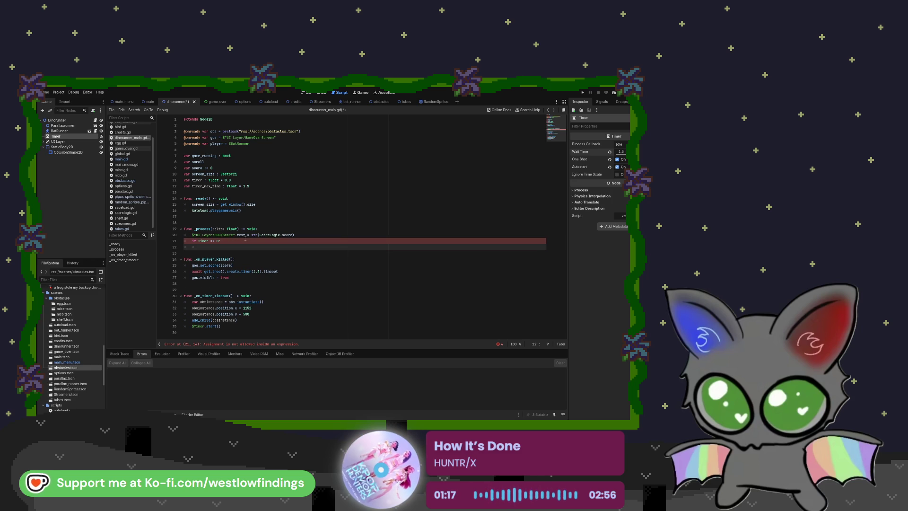
{"action": "type", "text": "Timer"}
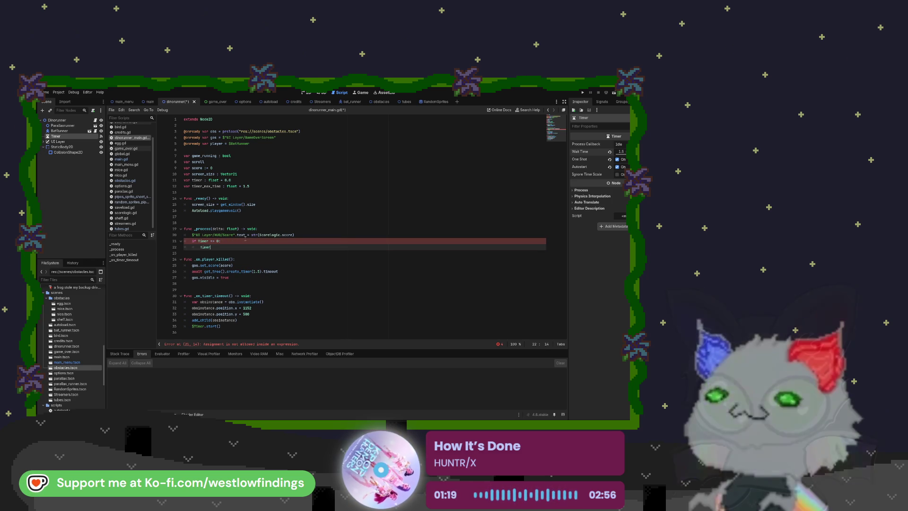
{"action": "type", "text": " - delta"}
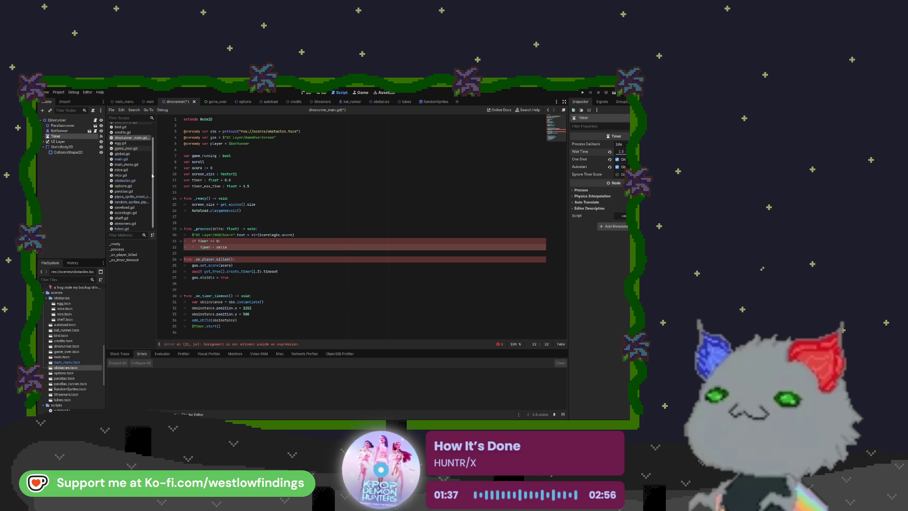
{"action": "left_click", "coordinate": [135, 160]}
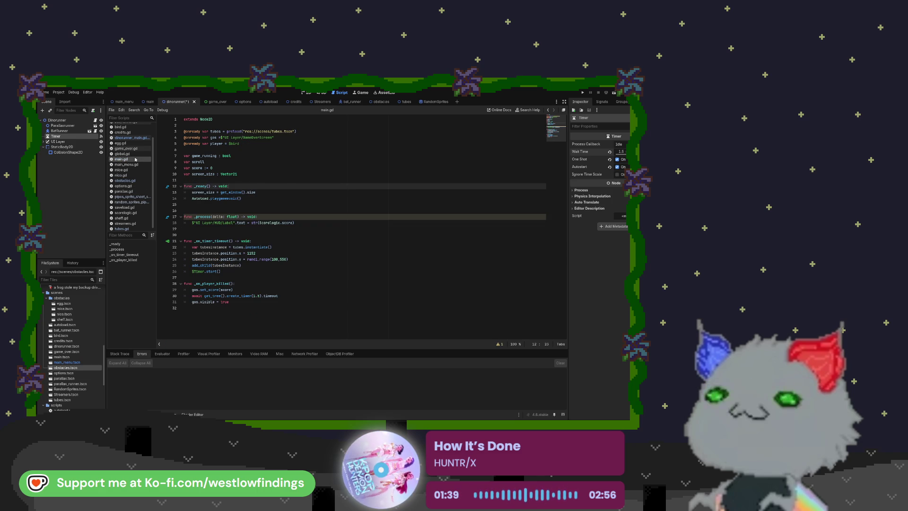
{"action": "left_click", "coordinate": [136, 182]}
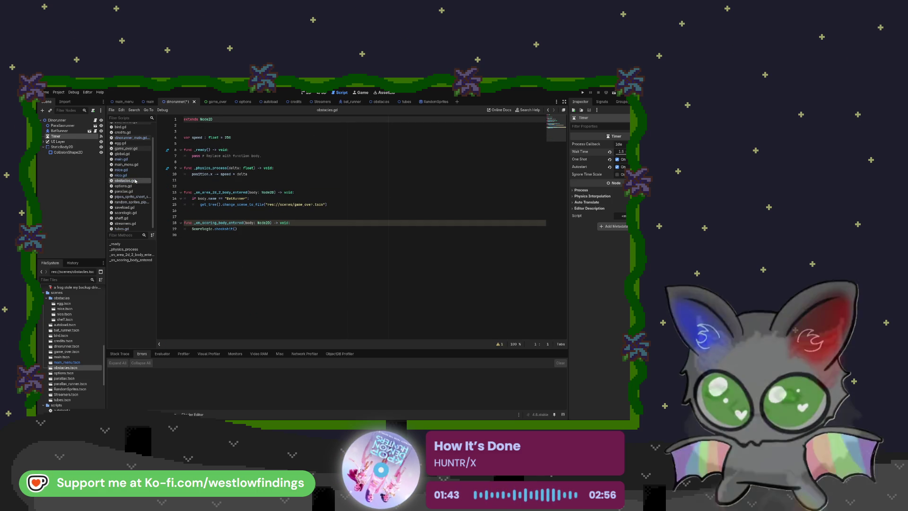
{"action": "left_click", "coordinate": [137, 137]}
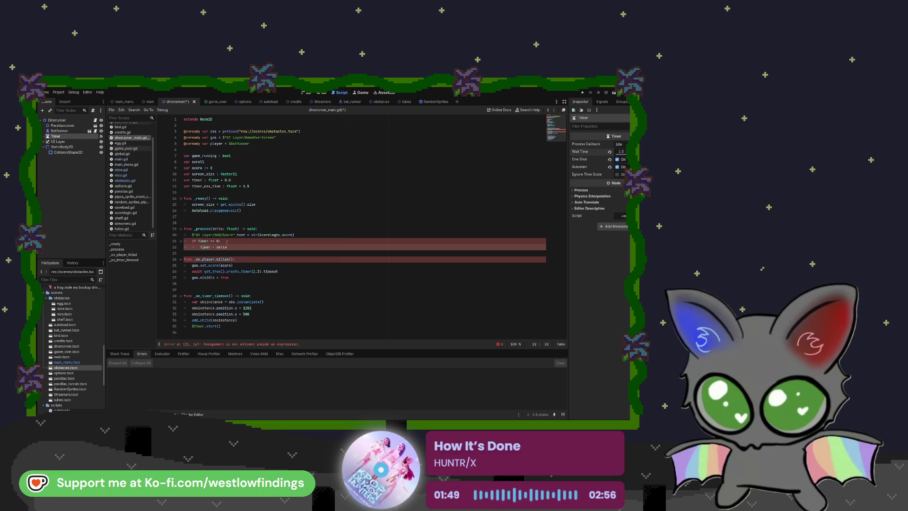
{"action": "key", "text": "Up"}
{"action": "key", "text": "Left"}
{"action": "key", "text": "Left"}
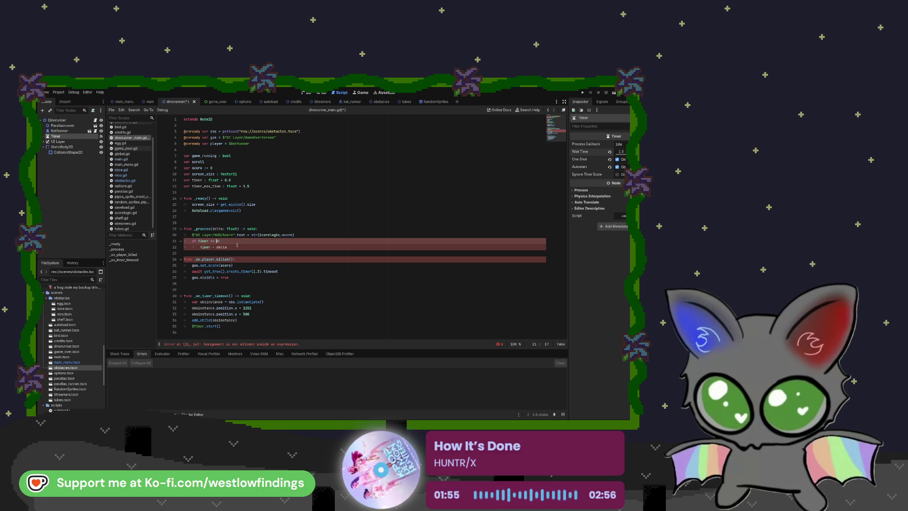
{"action": "left_click", "coordinate": [238, 247]}
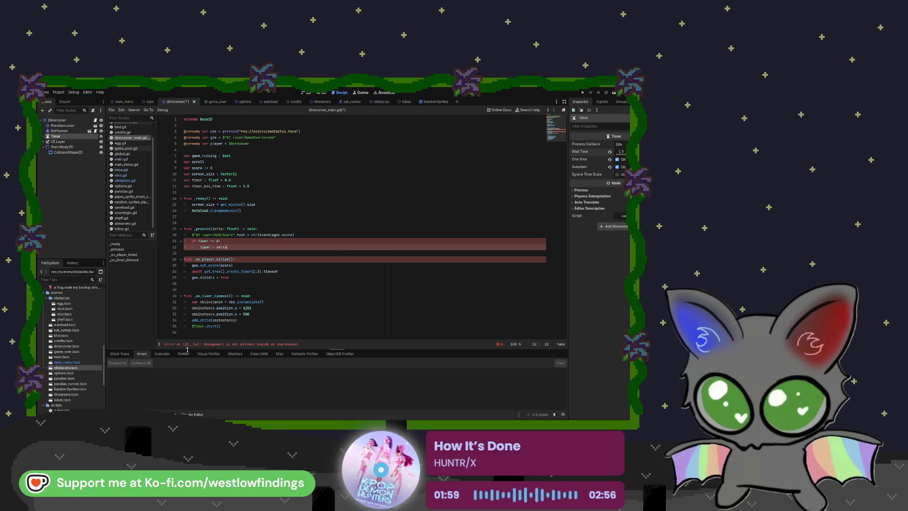
{"action": "left_click_drag", "start_coordinate": [202, 344], "coordinate": [310, 344]}
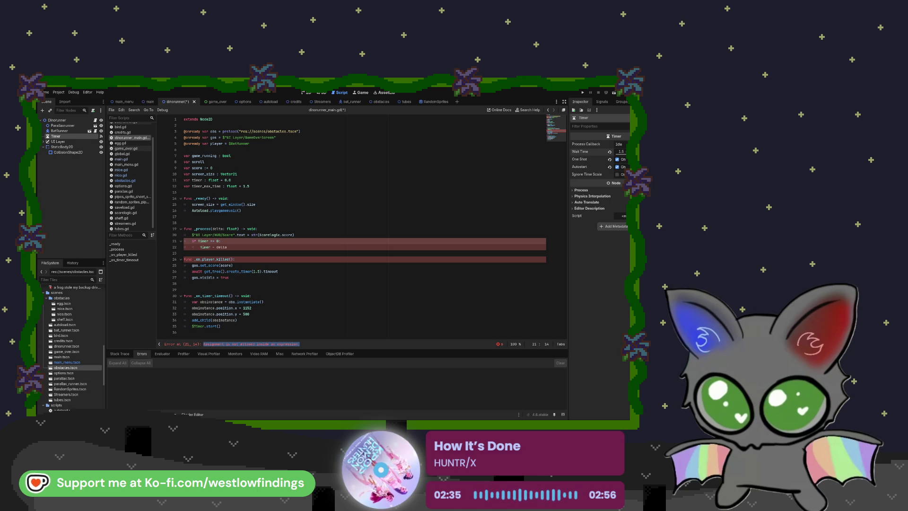
Rewrite the line 21 comparison operator and pull 'Timer - delta' up onto the condition line.
{"action": "key", "text": "Delete"}
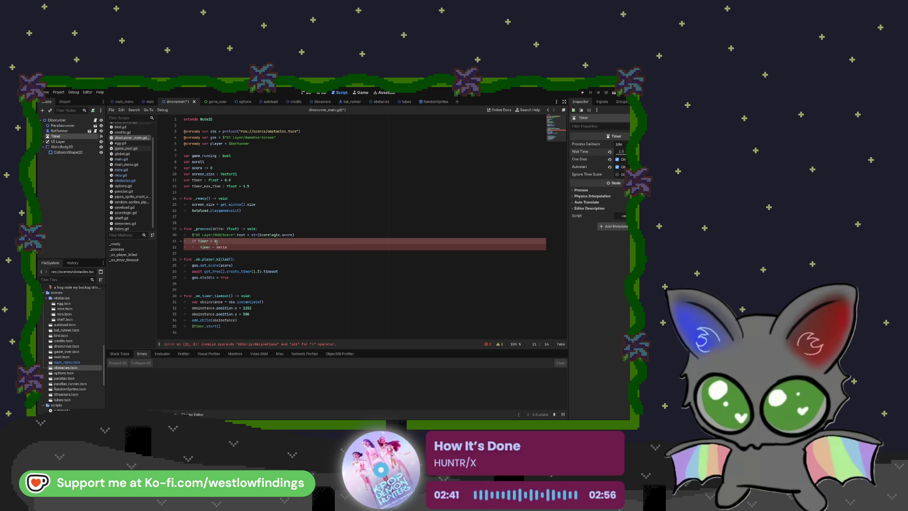
{"action": "type", "text": "=="}
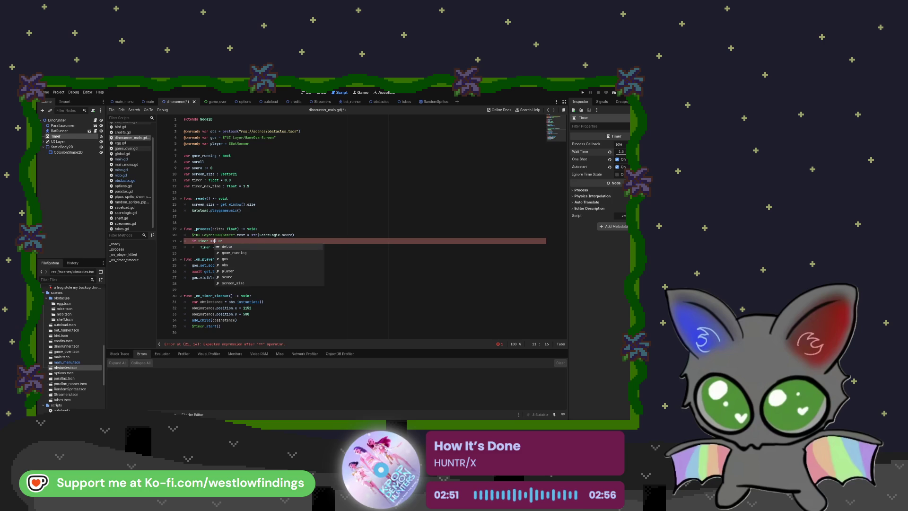
{"action": "key", "text": "Return"}
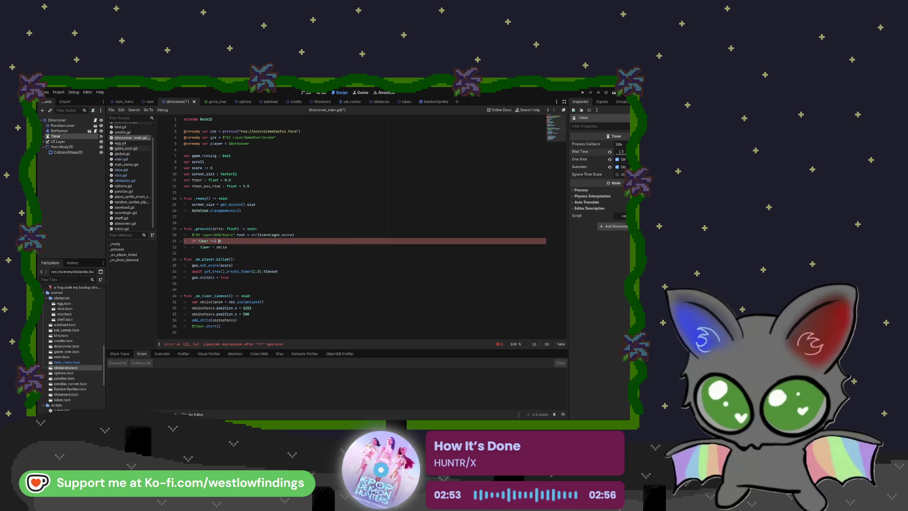
{"action": "left_click", "coordinate": [216, 241]}
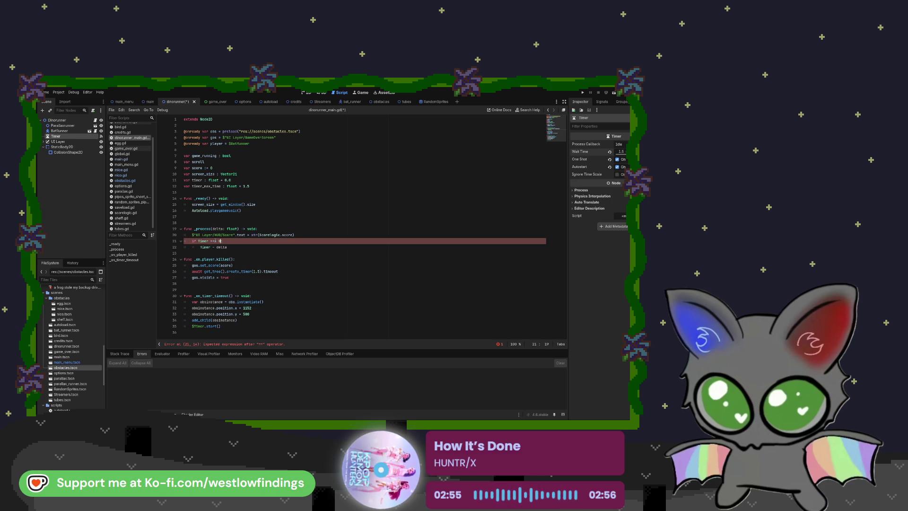
{"action": "key", "text": "BackSpace"}
{"action": "type", "text": "0:"}
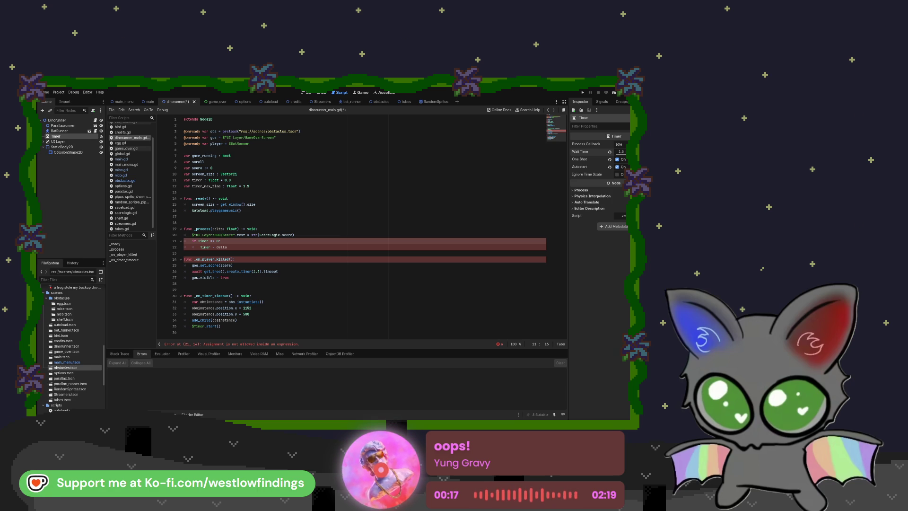
{"action": "left_click", "coordinate": [201, 247]}
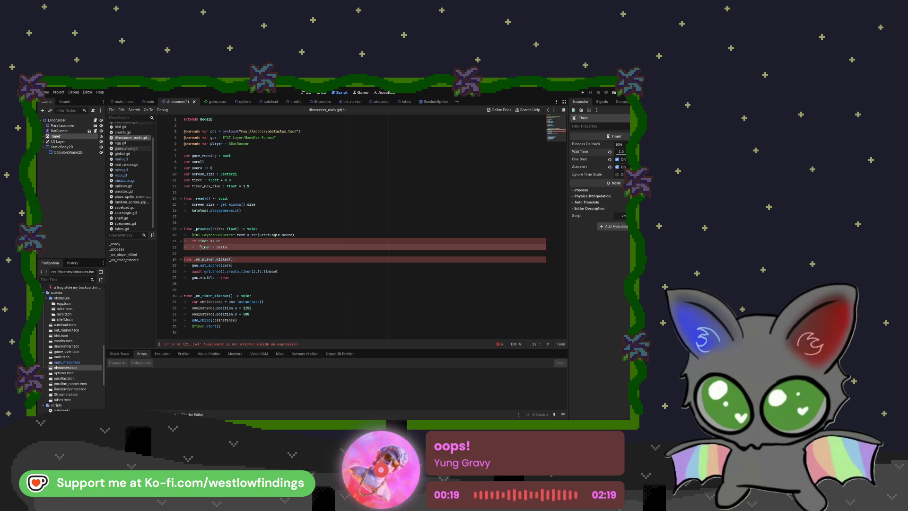
{"action": "key", "text": "BackSpace"}
{"action": "key", "text": "BackSpace"}
{"action": "key", "text": "BackSpace"}
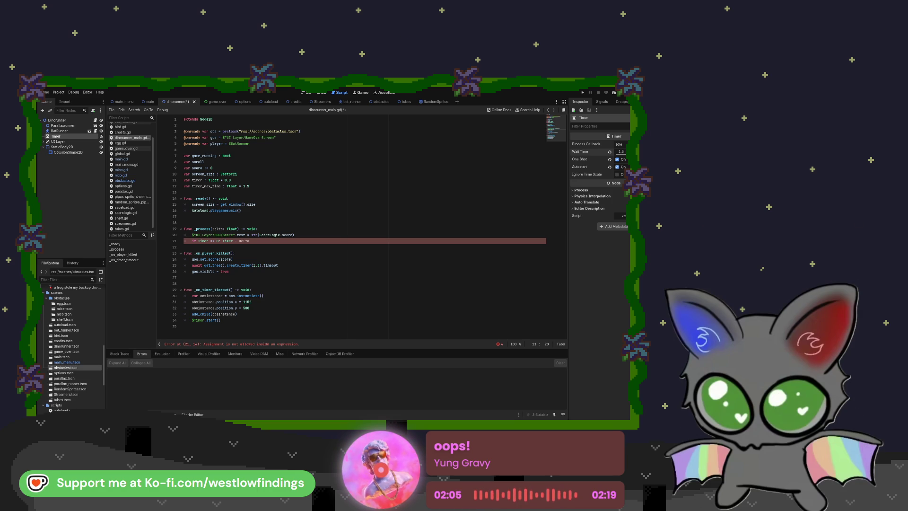
Change the line 21 operator to '>=' and move 'Timer - delta' onto its own indented line 22.
{"action": "left_click", "coordinate": [214, 242]}
{"action": "key", "text": "BackSpace"}
{"action": "key", "text": "BackSpace"}
{"action": "type", "text": ">="}
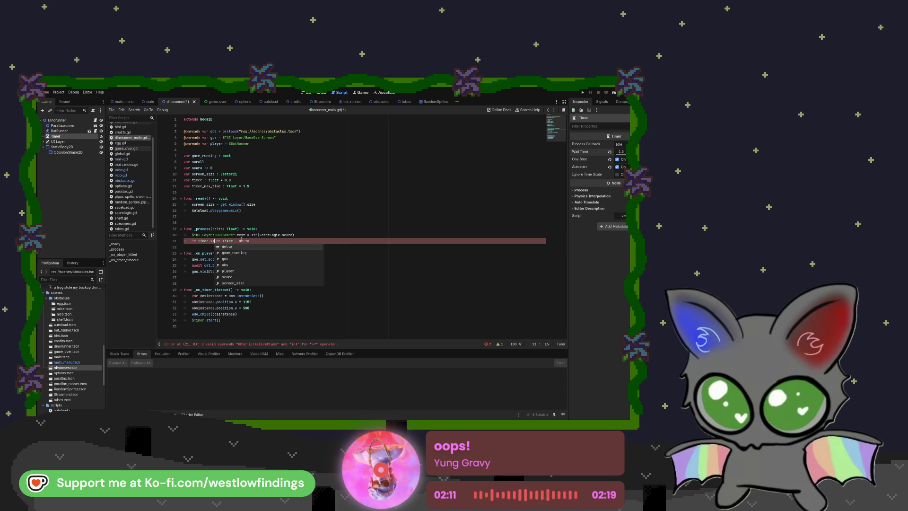
{"action": "key", "text": "End"}
{"action": "left_click", "coordinate": [223, 241]}
{"action": "key", "text": "Return"}
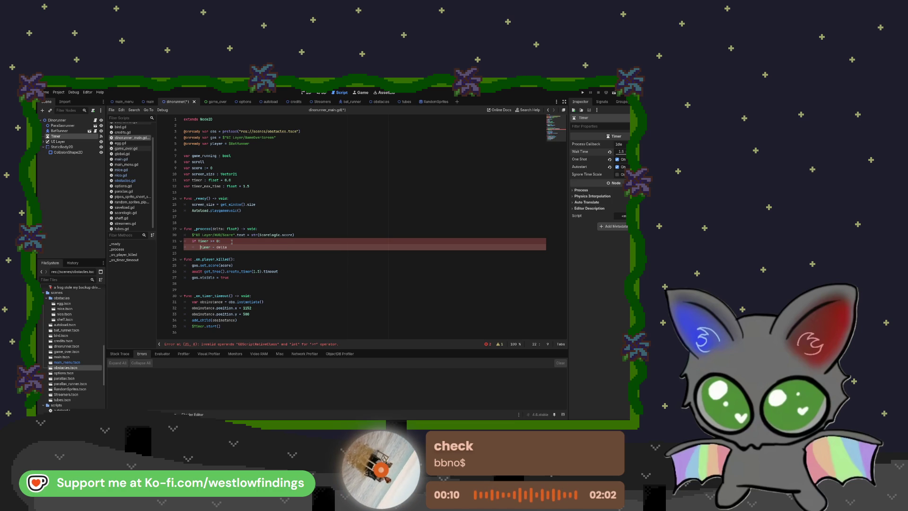
{"action": "left_click", "coordinate": [199, 241]}
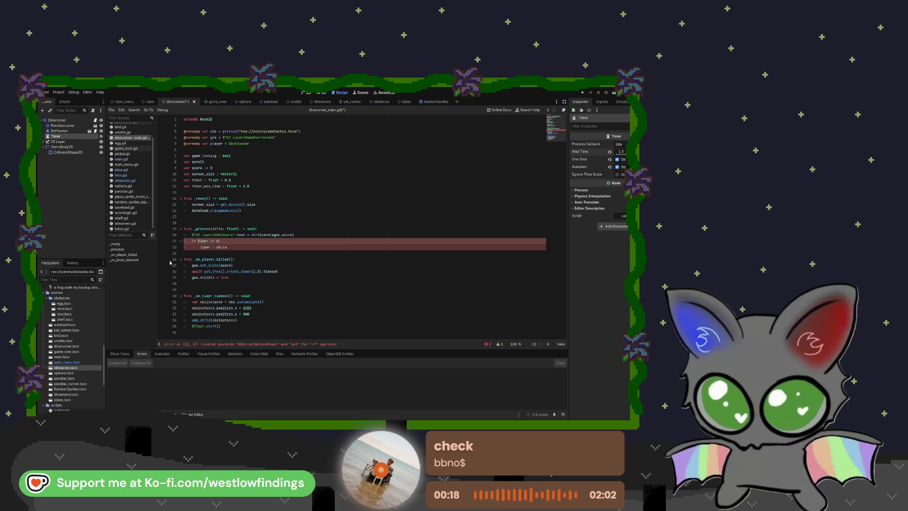
{"action": "left_click_drag", "start_coordinate": [202, 345], "coordinate": [327, 344]}
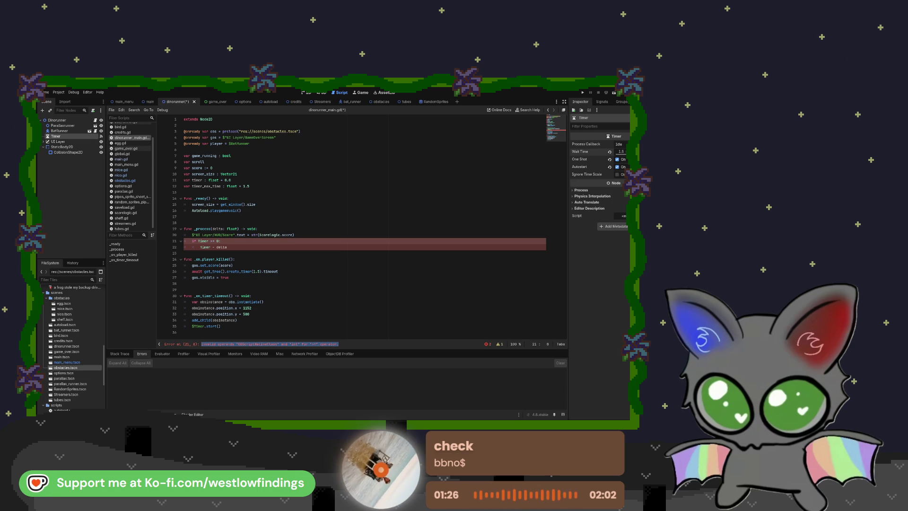
{"action": "left_click", "coordinate": [231, 248]}
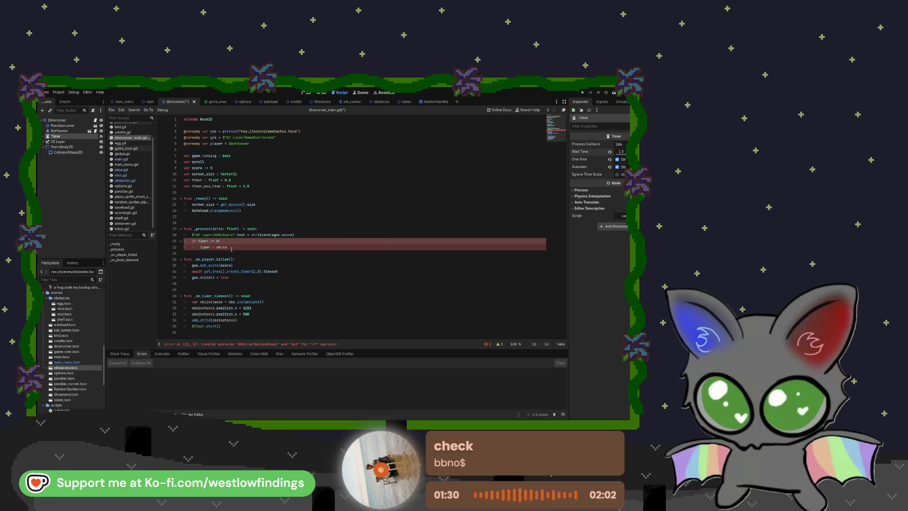
{"action": "type", "text": ".wai"}
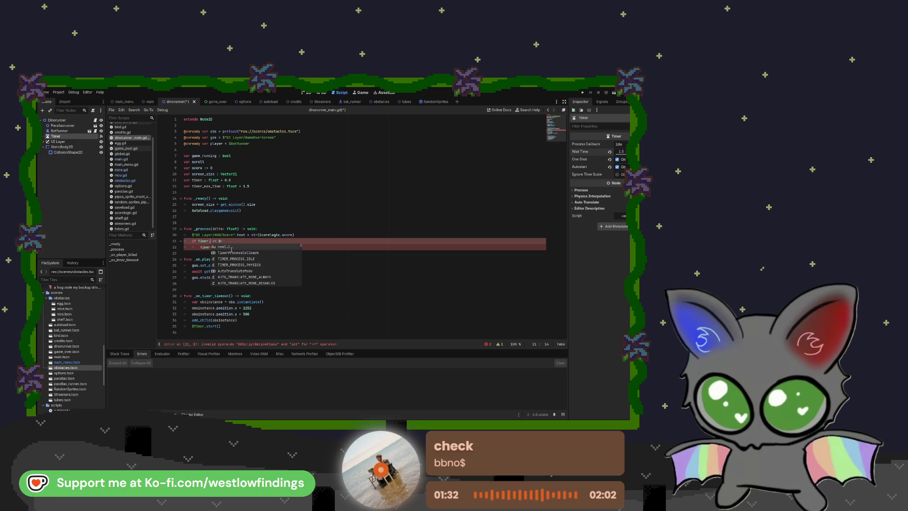
{"action": "key", "text": "BackSpace"}
{"action": "key", "text": "BackSpace"}
{"action": "key", "text": "BackSpace"}
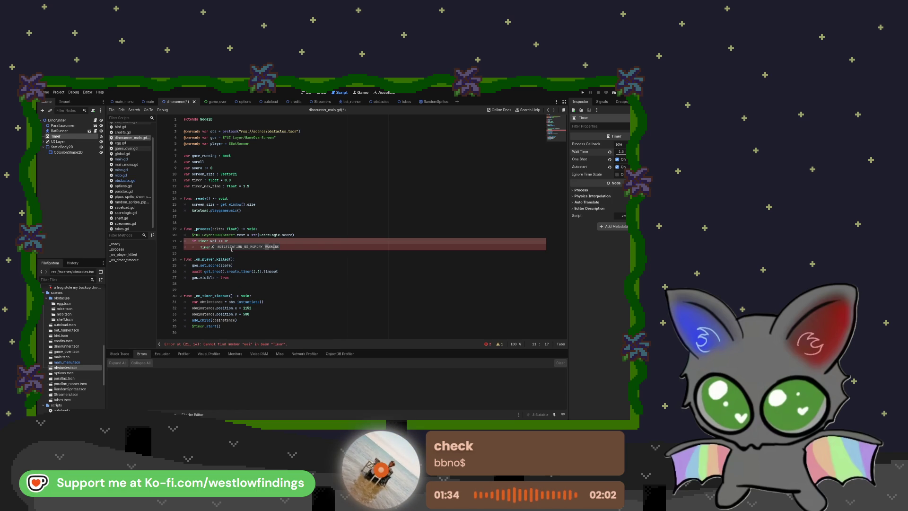
{"action": "left_click", "coordinate": [273, 243]}
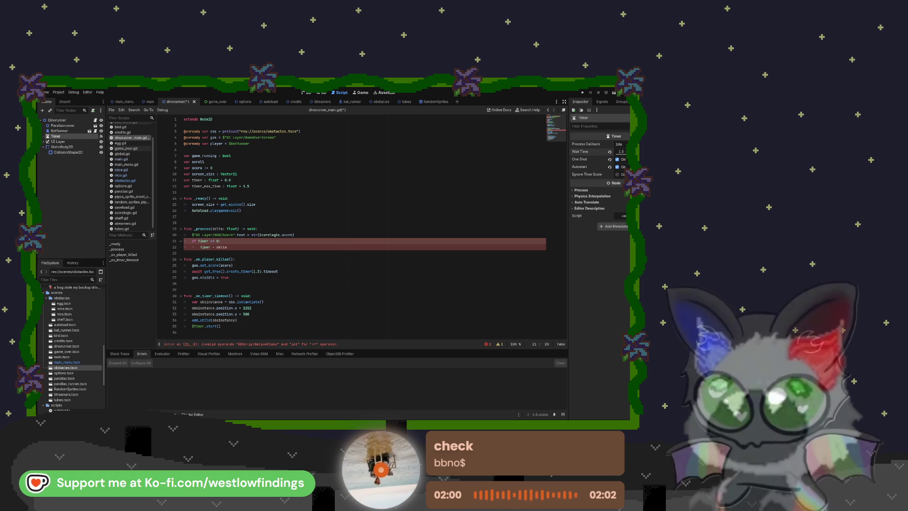
{"action": "double_click", "coordinate": [203, 240]}
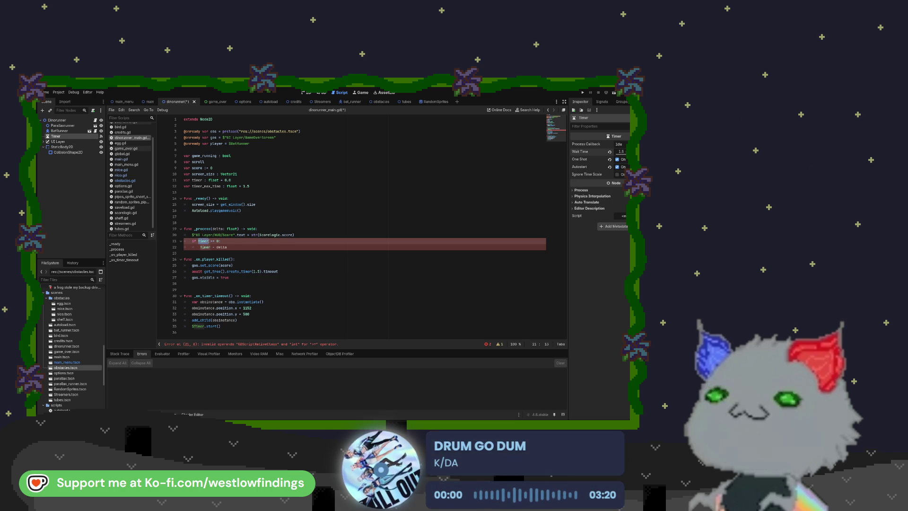
{"action": "left_click", "coordinate": [218, 241]}
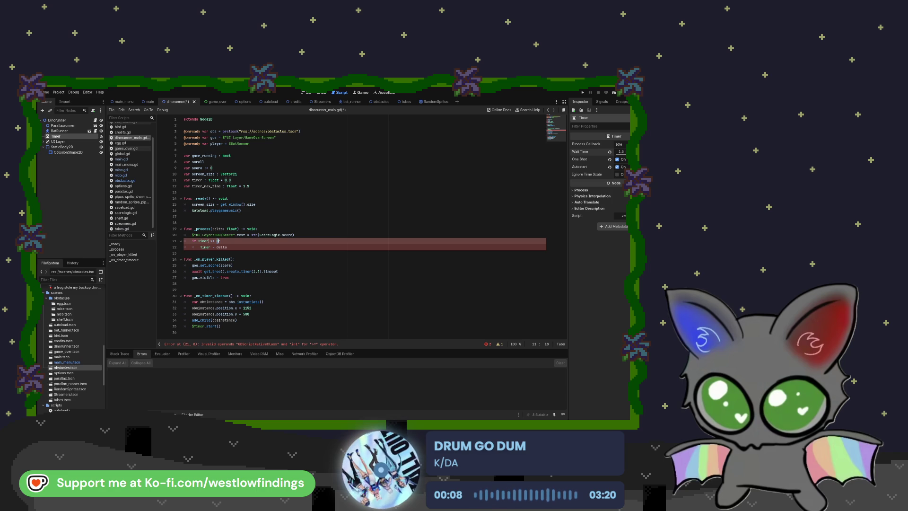
{"action": "left_click_drag", "start_coordinate": [209, 241], "coordinate": [198, 242]}
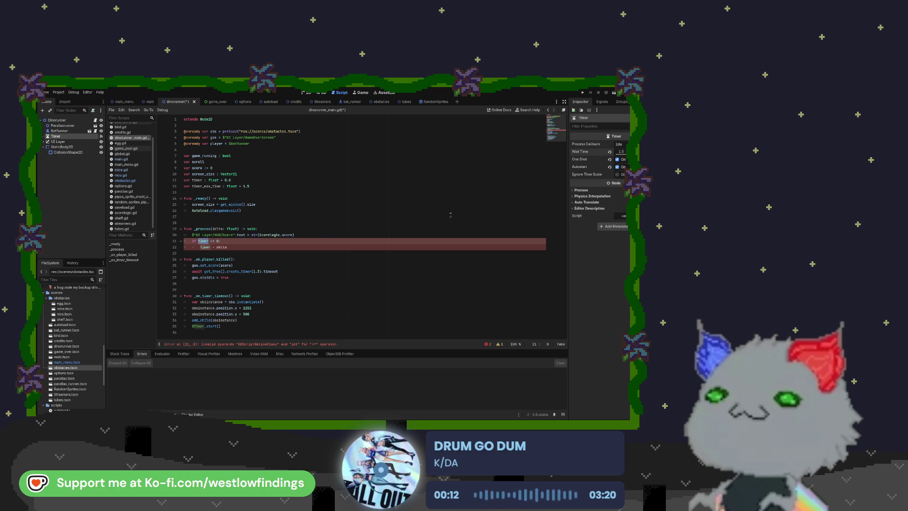
{"action": "left_click", "coordinate": [399, 210]}
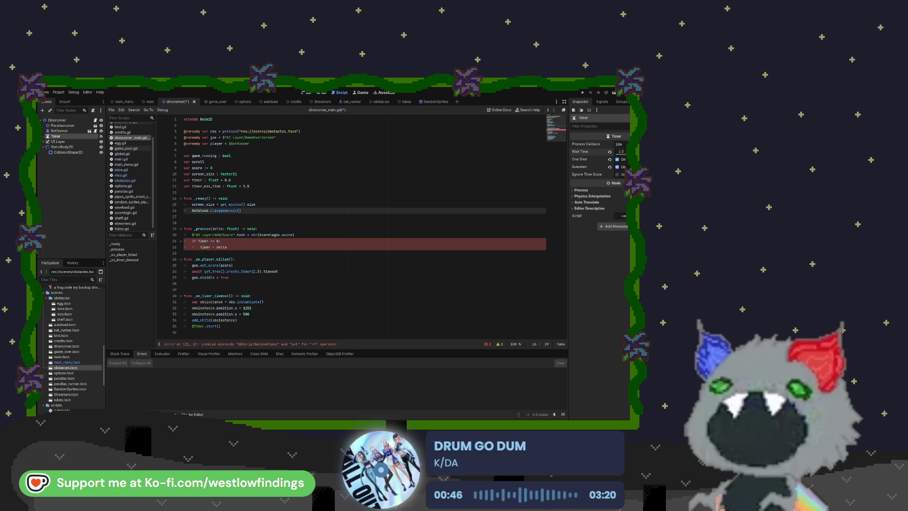
{"action": "key", "text": "ctrl+equal"}
{"action": "key", "text": "ctrl+equal"}
{"action": "key", "text": "ctrl+equal"}
{"action": "key", "text": "ctrl+equal"}
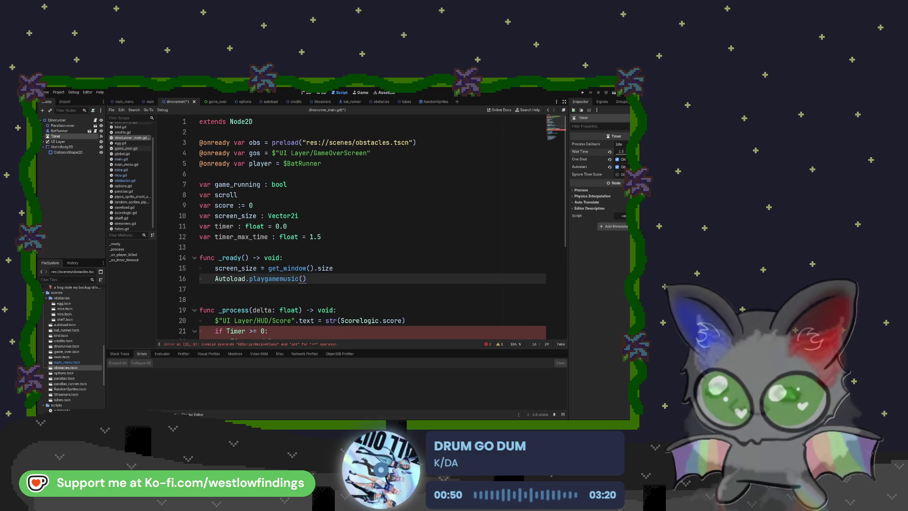
Enlarge the script editor font and bring the _process function's line 21 into view.
{"action": "scroll", "coordinate": [373, 227], "scroll_direction": "down", "scroll_amount": 5}
{"action": "scroll", "coordinate": [372, 227], "scroll_direction": "up", "scroll_amount": 2}
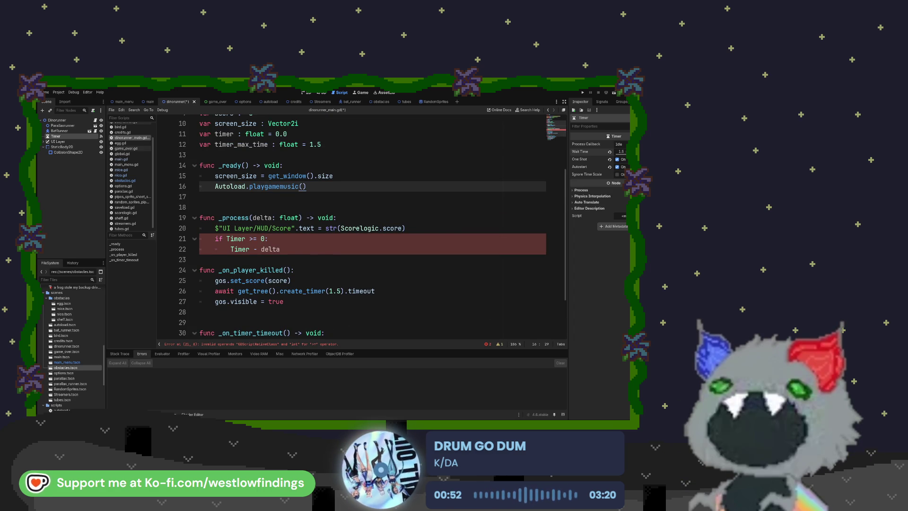
{"action": "key", "text": "ctrl+equal"}
{"action": "key", "text": "ctrl+equal"}
{"action": "key", "text": "ctrl+equal"}
{"action": "scroll", "coordinate": [373, 227], "scroll_direction": "up", "scroll_amount": 1}
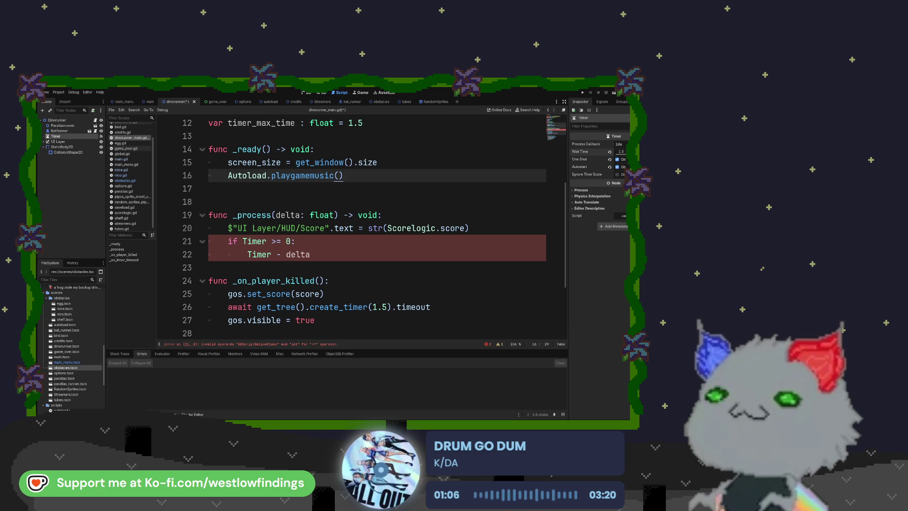
{"action": "left_click", "coordinate": [256, 241]}
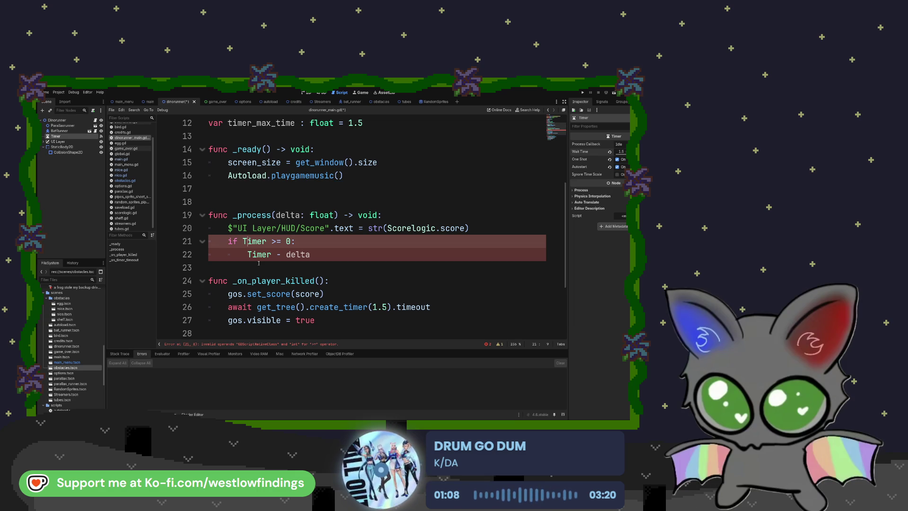
Lowercase Timer to timer on lines 21 and 22, then add an indented line below.
{"action": "key", "text": "BackSpace"}
{"action": "type", "text": "t"}
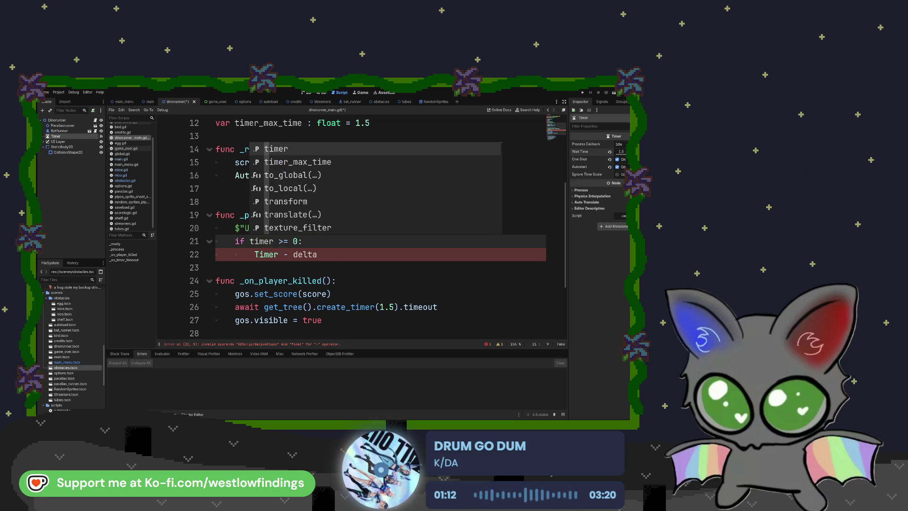
{"action": "left_click", "coordinate": [259, 250]}
{"action": "key", "text": "BackSpace"}
{"action": "type", "text": "t"}
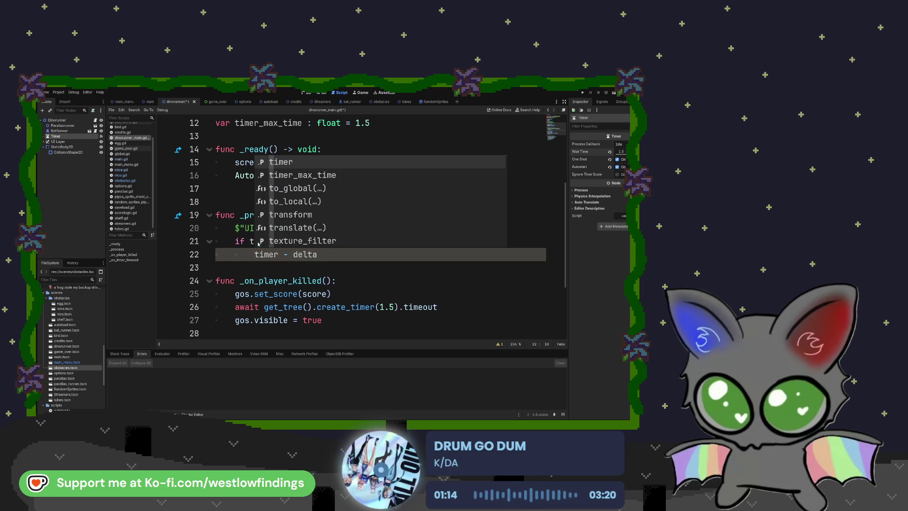
{"action": "left_click", "coordinate": [328, 254]}
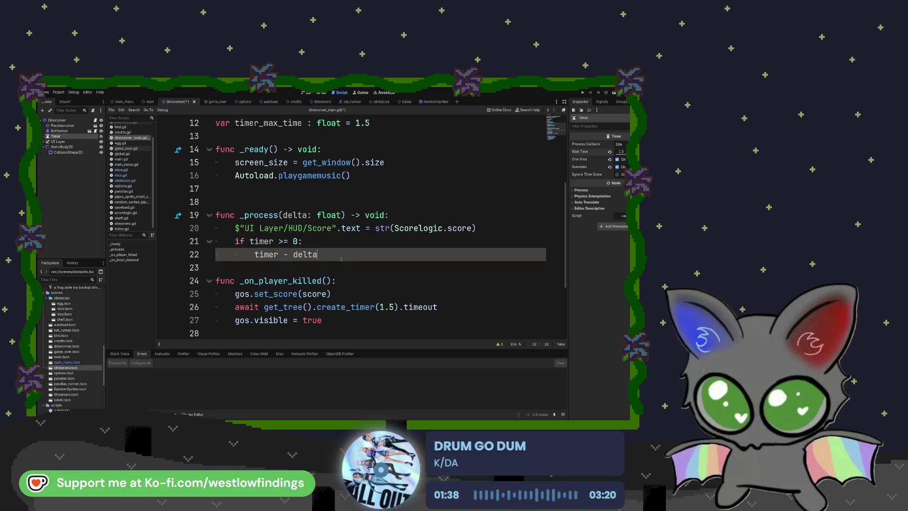
{"action": "key", "text": "Return"}
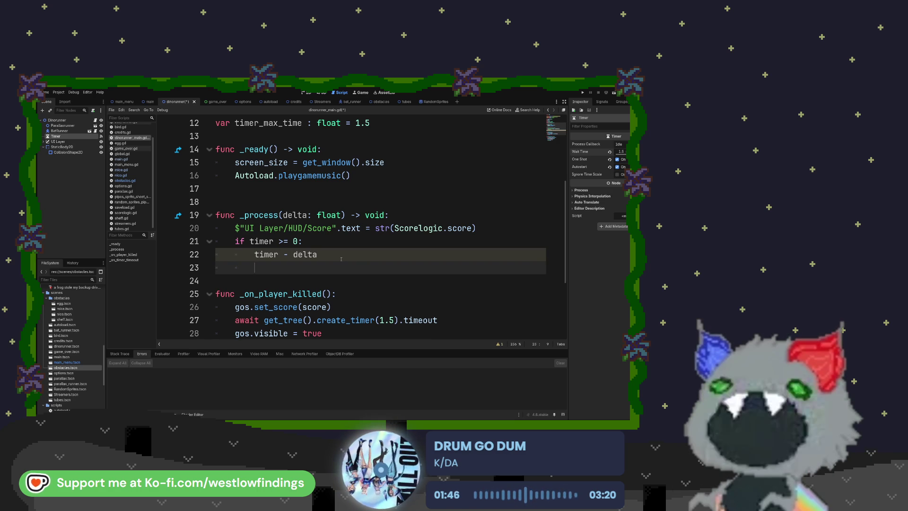
Review the if timer block on lines 21–22 and return to the empty line 23.
{"action": "left_click_drag", "start_coordinate": [236, 241], "coordinate": [333, 258]}
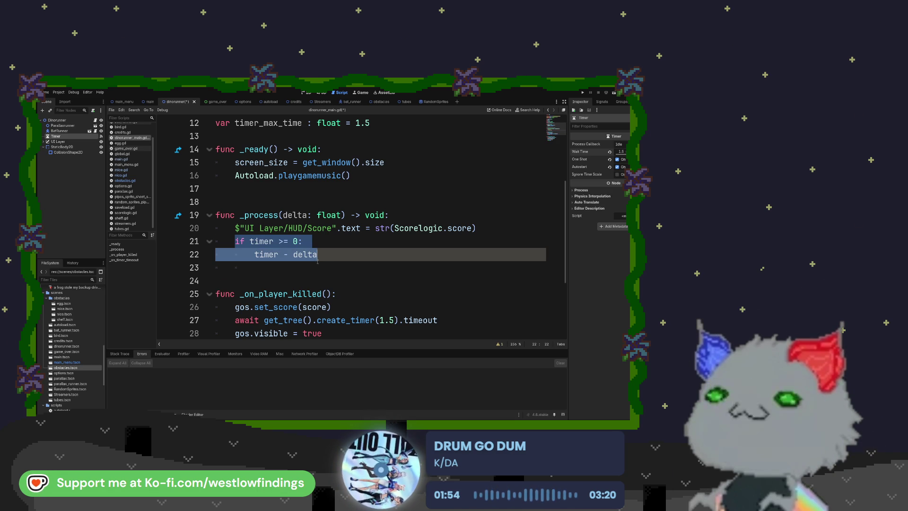
{"action": "left_click", "coordinate": [282, 269]}
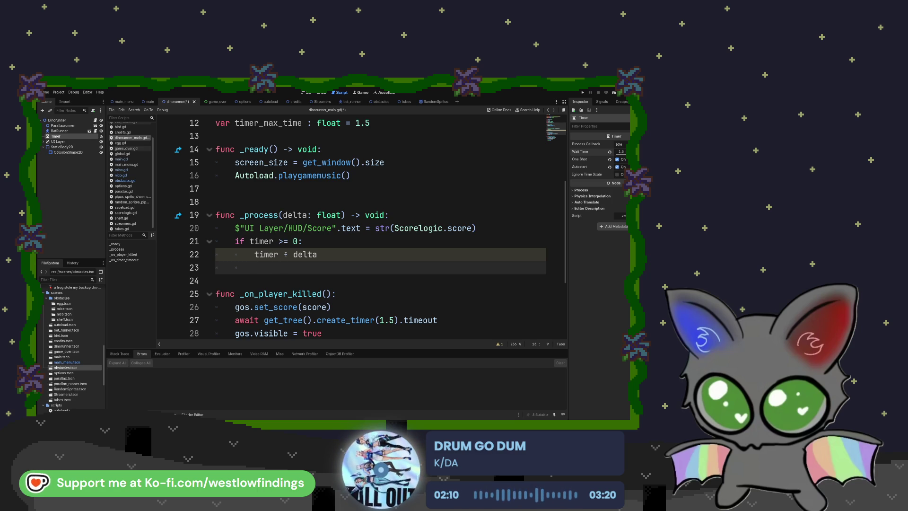
{"action": "left_click", "coordinate": [285, 255]}
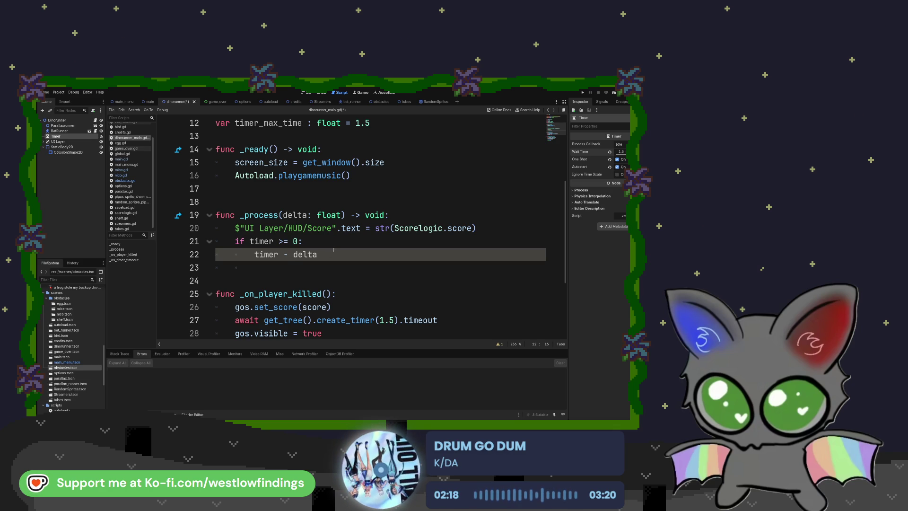
{"action": "left_click", "coordinate": [280, 269]}
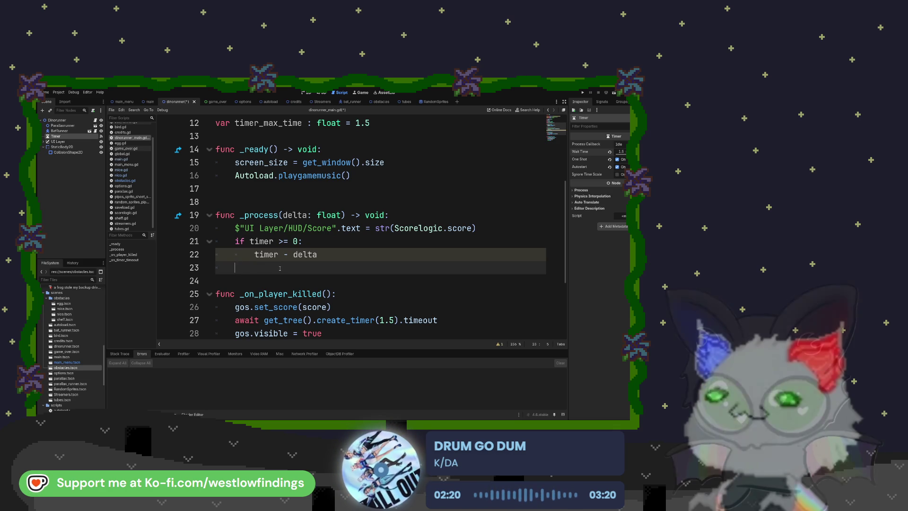
Write `if timer <= 0:` on line 23 and start an indented line beneath it.
{"action": "type", "text": "if i"}
{"action": "key", "text": "BackSpace"}
{"action": "type", "text": "timer"}
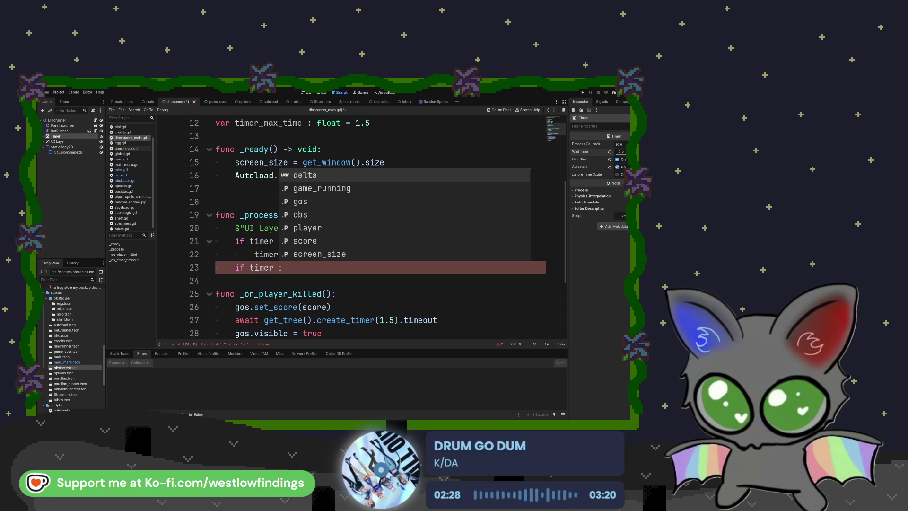
{"action": "type", "text": "<="}
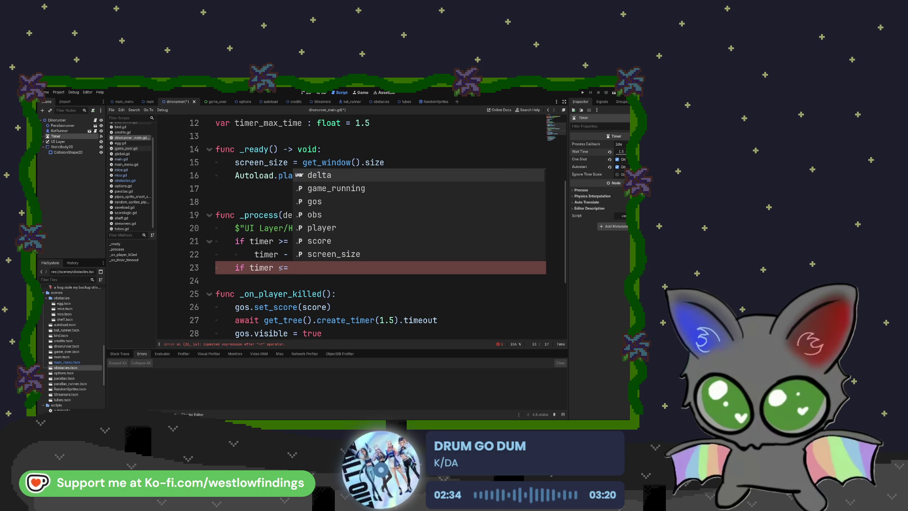
{"action": "type", "text": " 0:"}
{"action": "key", "text": "Return"}
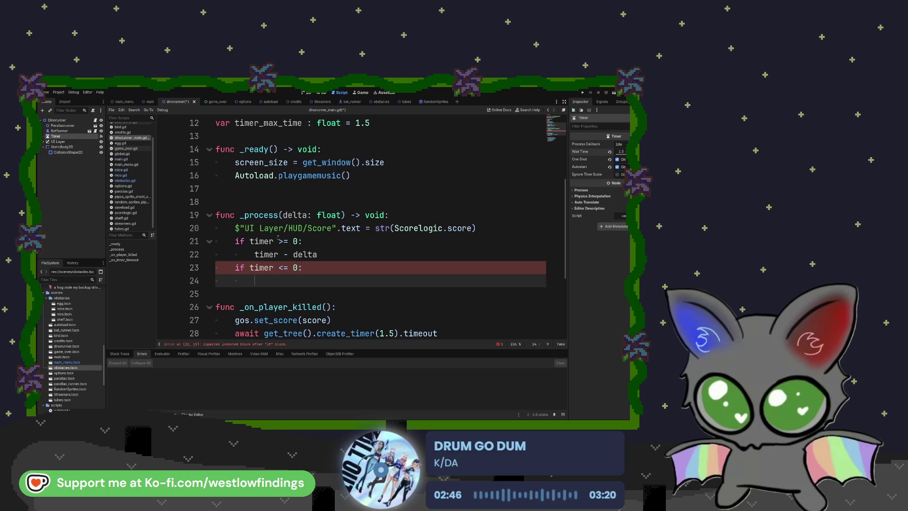
{"action": "scroll", "coordinate": [279, 238], "scroll_direction": "down", "scroll_amount": 10}
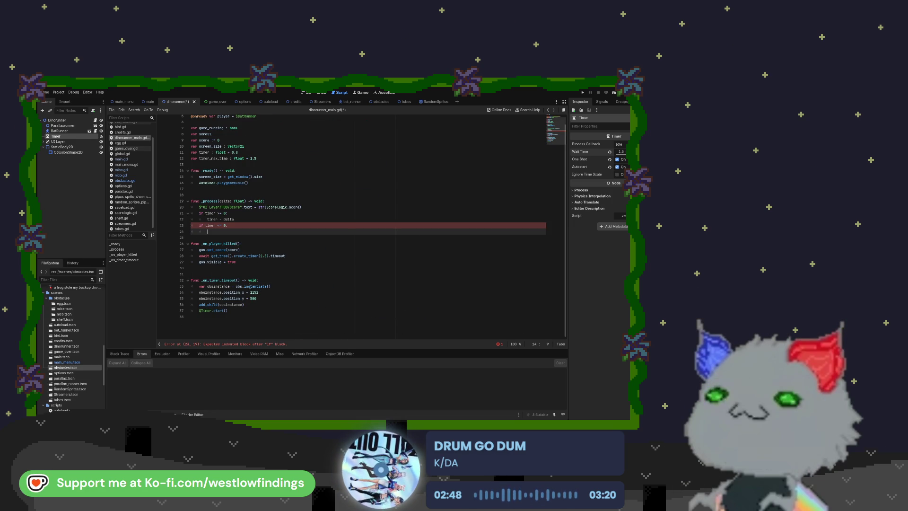
Select lines 23–24 and place the cursor on the empty line inside the if block.
{"action": "scroll", "coordinate": [241, 259], "scroll_direction": "up", "scroll_amount": 2}
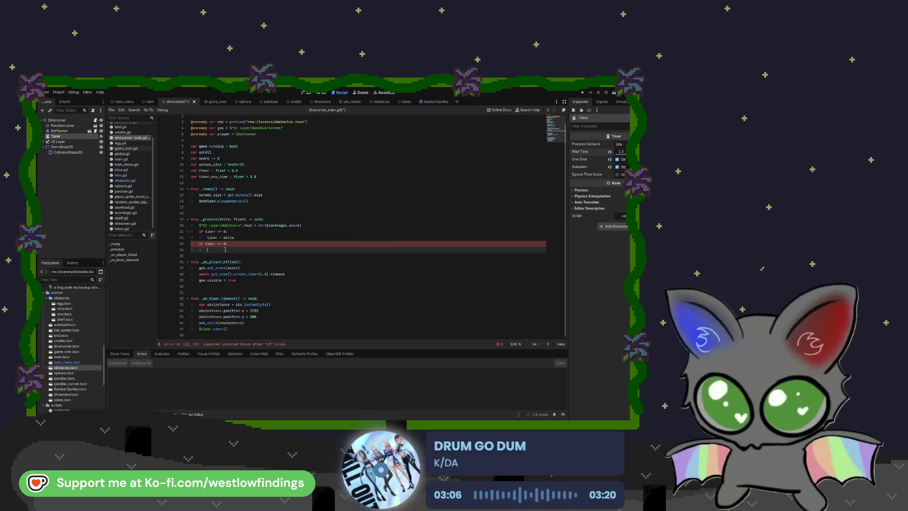
{"action": "left_click_drag", "start_coordinate": [199, 243], "coordinate": [191, 255]}
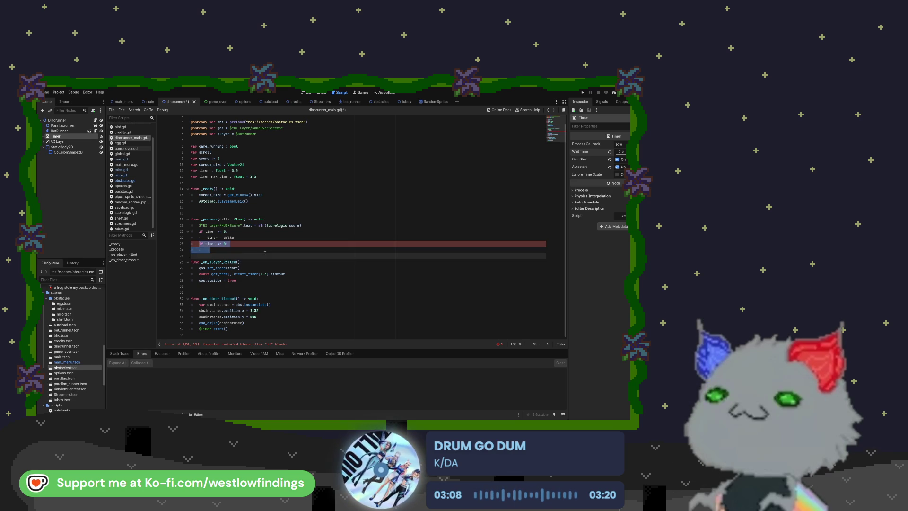
{"action": "left_click", "coordinate": [245, 250]}
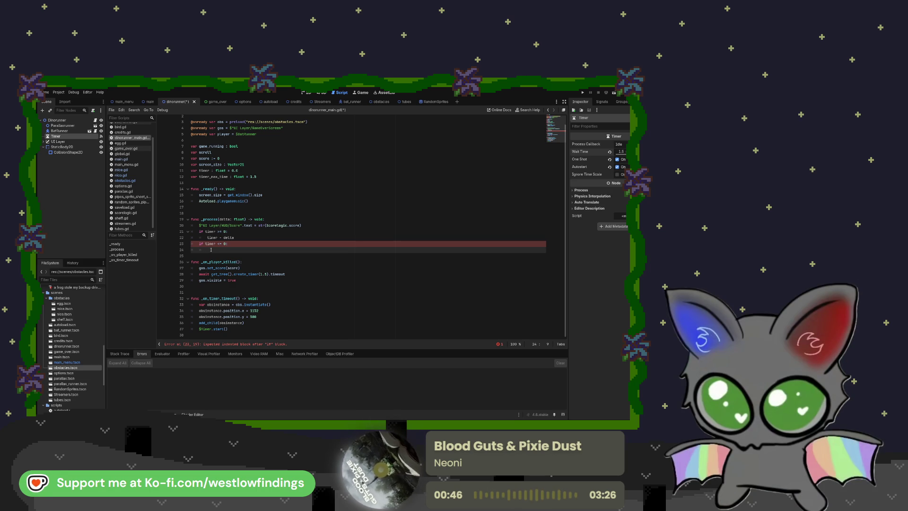
Call `_on_timer_timeout()` inside the if block, then save and run the game with F5.
{"action": "type", "text": "_on"}
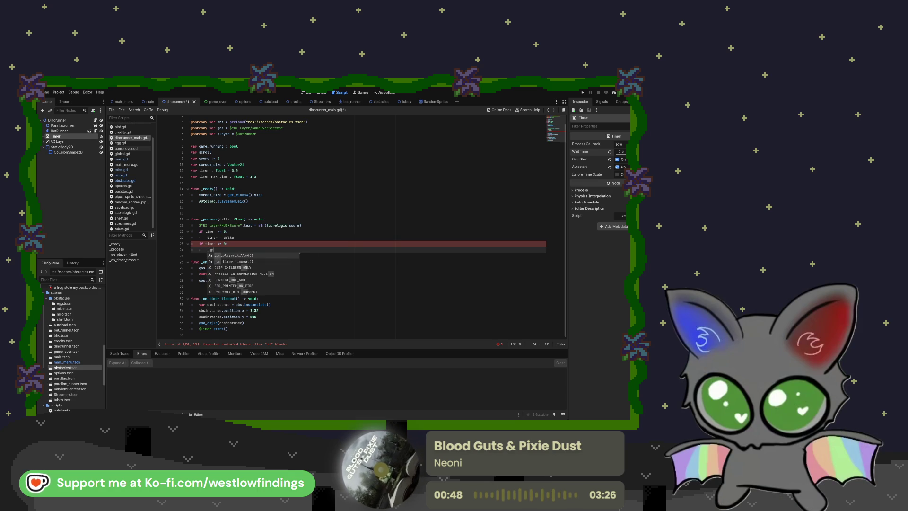
{"action": "key", "text": "Down"}
{"action": "key", "text": "Return"}
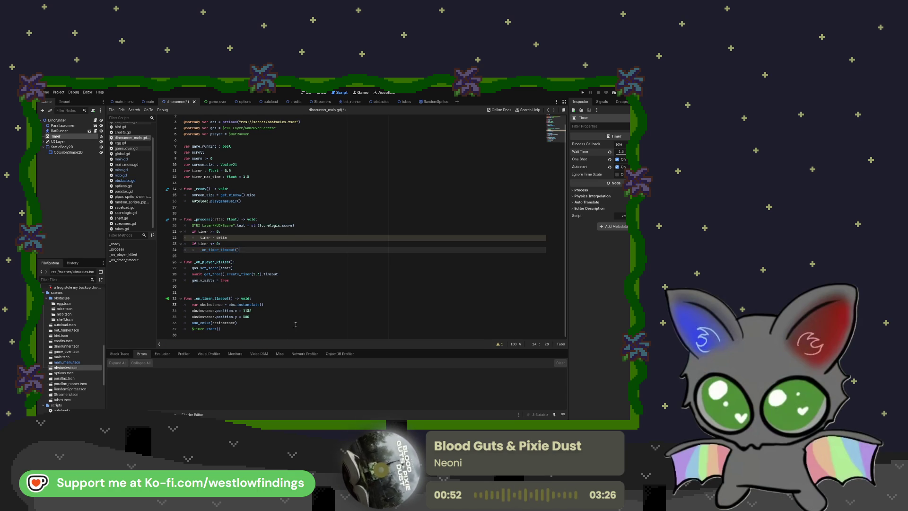
{"action": "key", "text": "F5"}
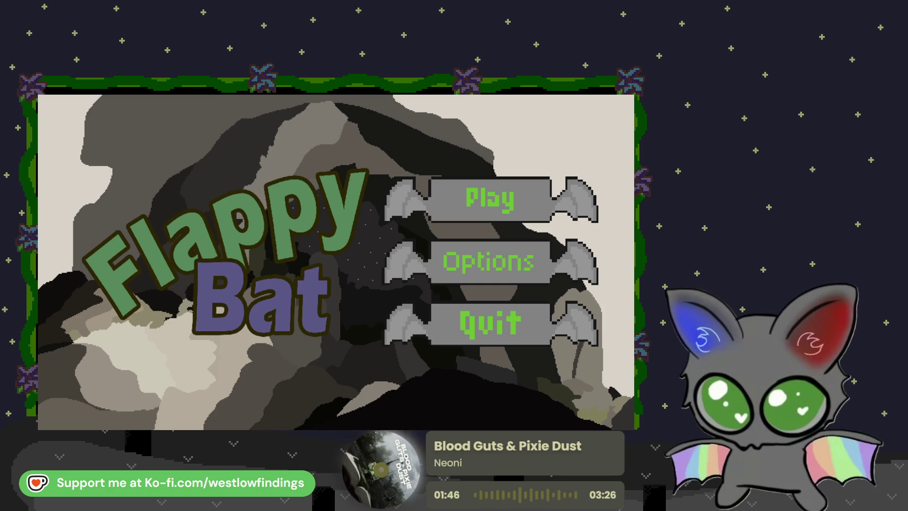
Play a test round, flapping the bat past the cans, then return to the menu and quit.
{"action": "left_click", "coordinate": [469, 213]}
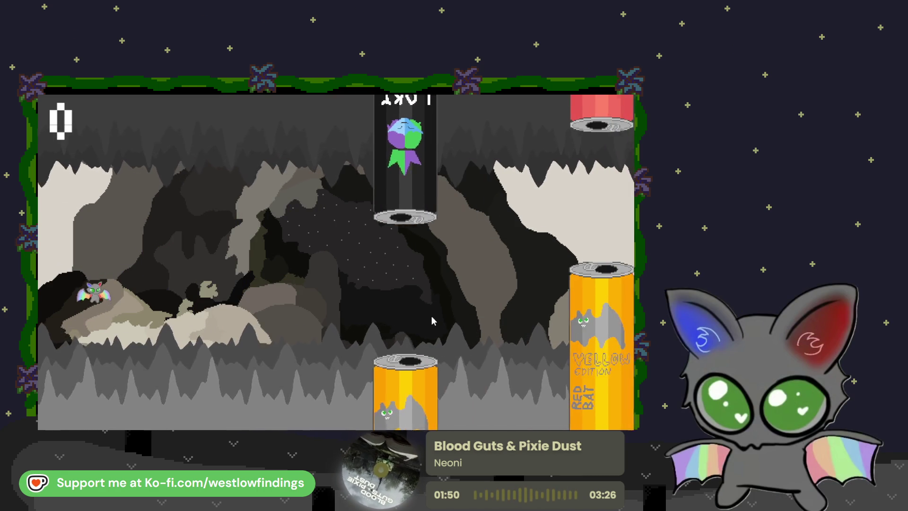
{"action": "left_click", "coordinate": [436, 313]}
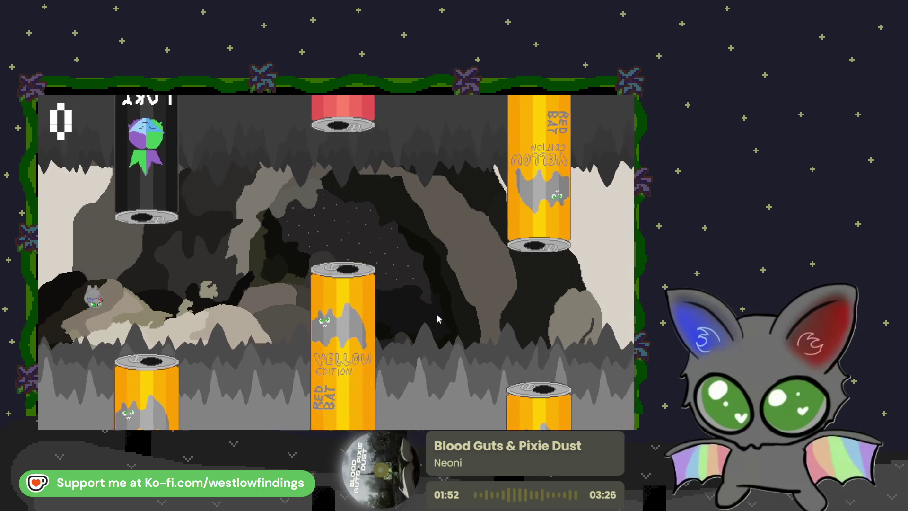
{"action": "left_click", "coordinate": [436, 314]}
{"action": "left_click", "coordinate": [436, 313]}
{"action": "left_click", "coordinate": [437, 314]}
{"action": "left_click", "coordinate": [436, 314]}
{"action": "left_click", "coordinate": [436, 314]}
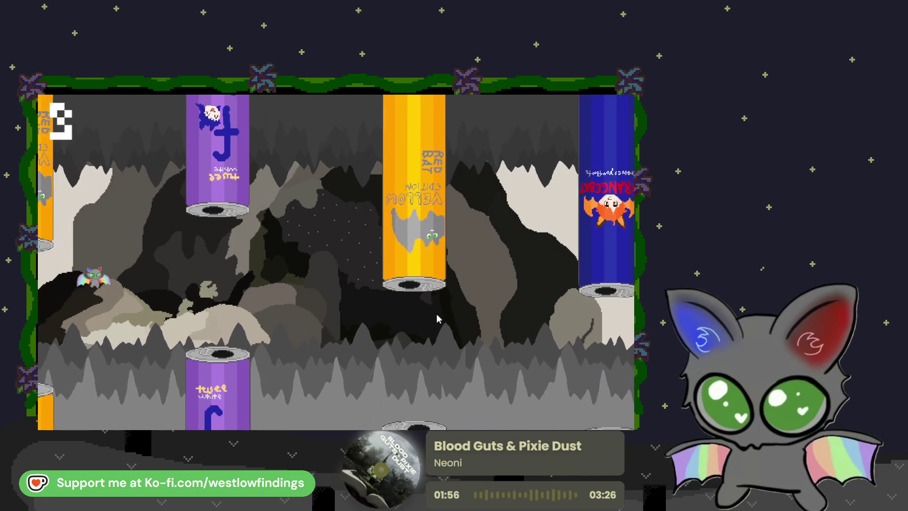
{"action": "left_click", "coordinate": [436, 314]}
{"action": "left_click", "coordinate": [436, 313]}
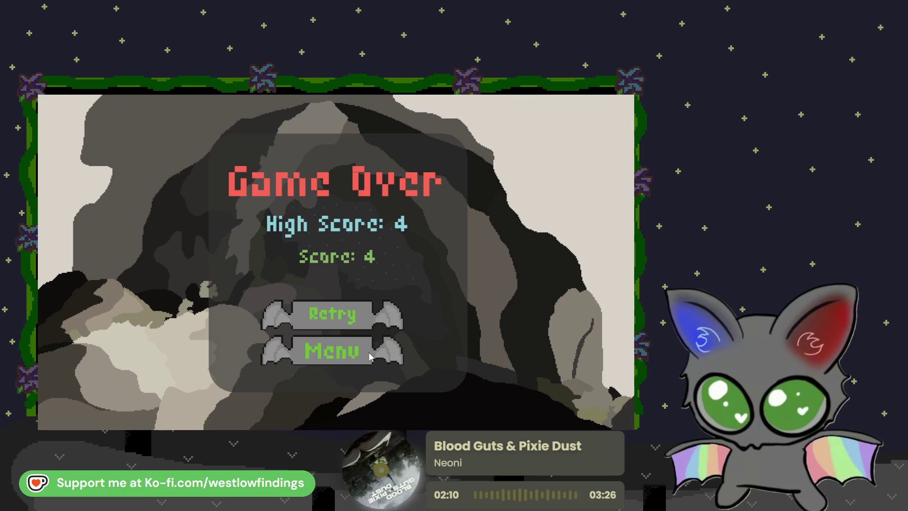
{"action": "left_click", "coordinate": [355, 356]}
{"action": "left_click", "coordinate": [461, 329]}
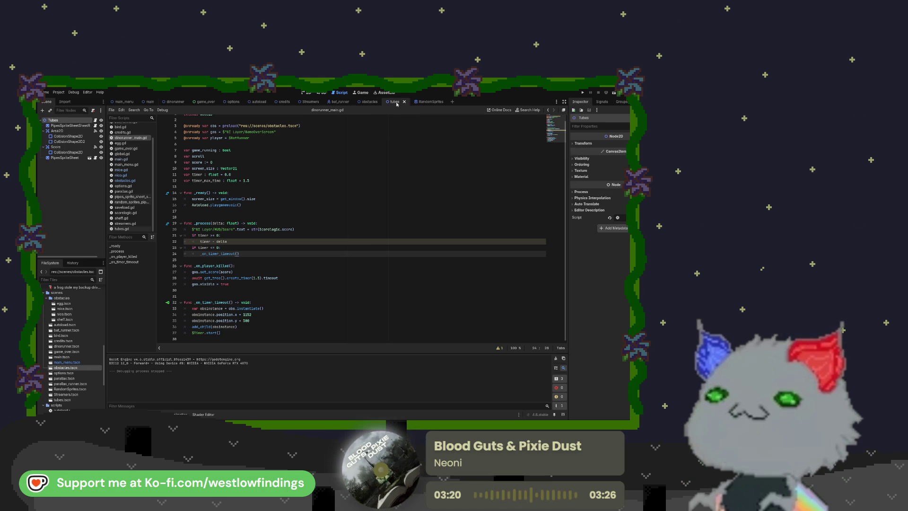
Open the obstacles scene in 2D, zoom in on its 100-point bonus sprite, then switch to Aseprite.
{"action": "left_click", "coordinate": [371, 102]}
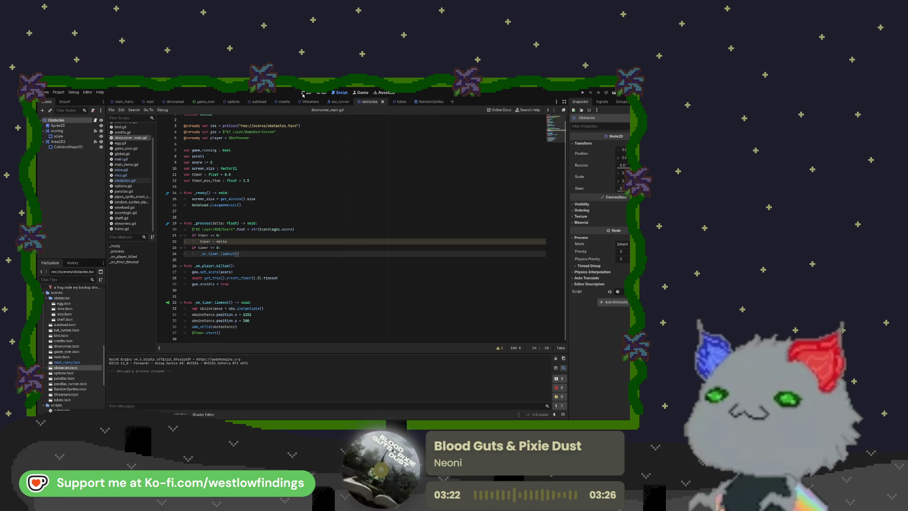
{"action": "left_click", "coordinate": [304, 93]}
{"action": "scroll", "coordinate": [339, 323], "scroll_direction": "up", "scroll_amount": 6}
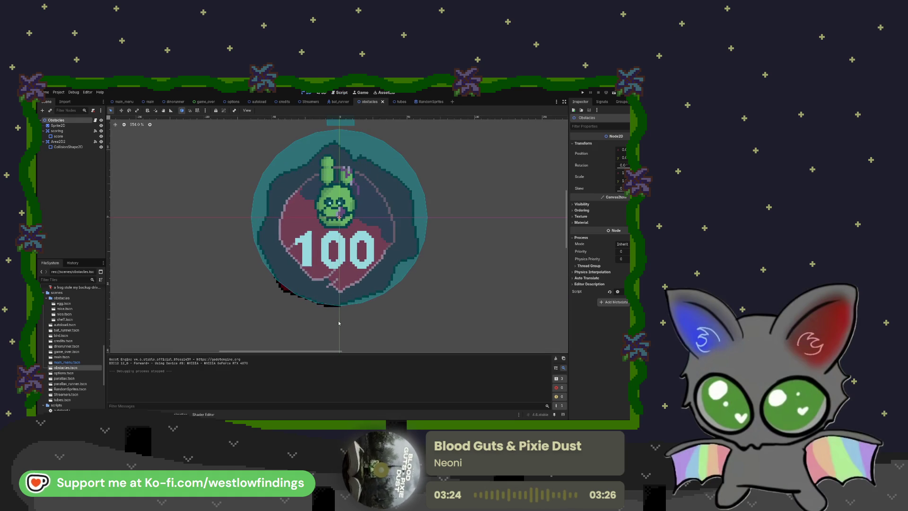
{"action": "scroll", "coordinate": [385, 257], "scroll_direction": "up", "scroll_amount": 2}
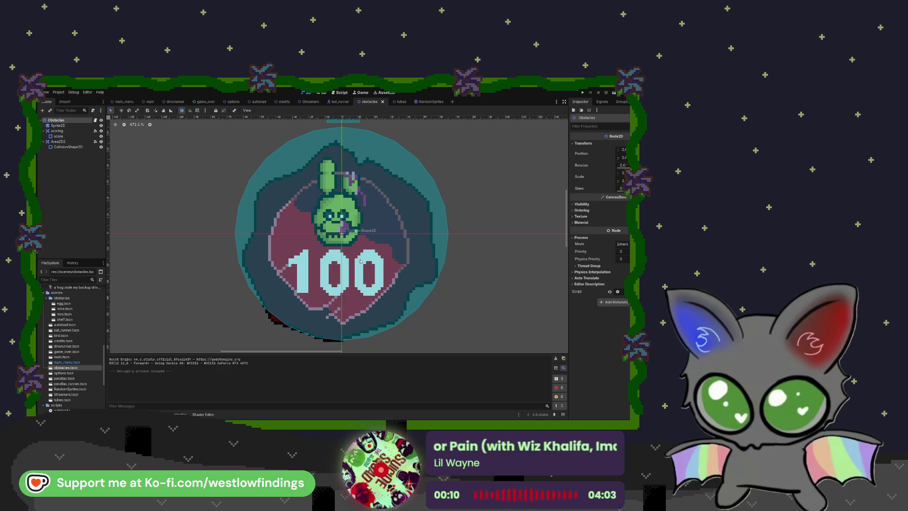
{"action": "scroll", "coordinate": [361, 260], "scroll_direction": "down", "scroll_amount": 1}
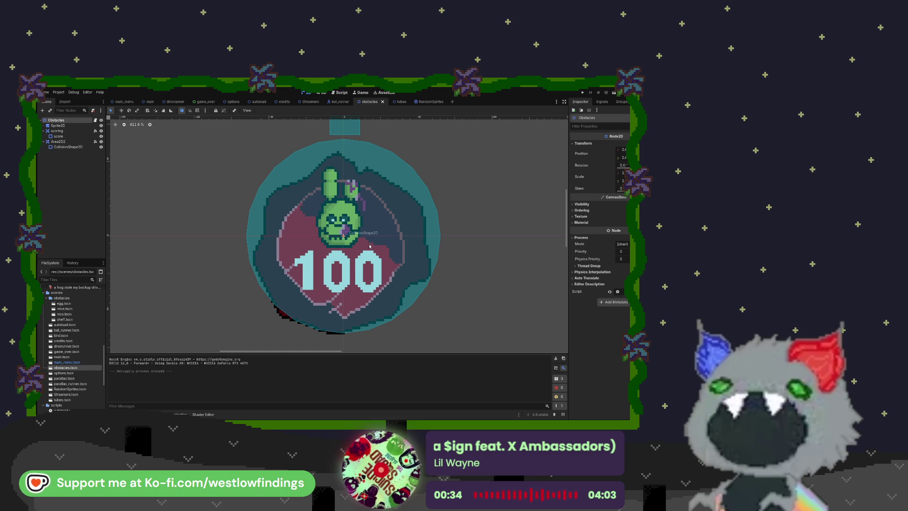
{"action": "scroll", "coordinate": [361, 227], "scroll_direction": "down", "scroll_amount": 3}
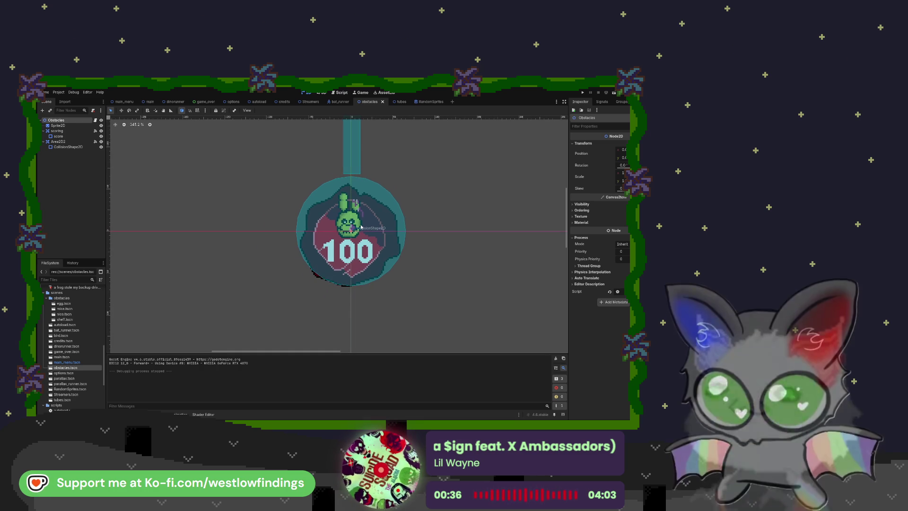
{"action": "scroll", "coordinate": [360, 227], "scroll_direction": "up", "scroll_amount": 4}
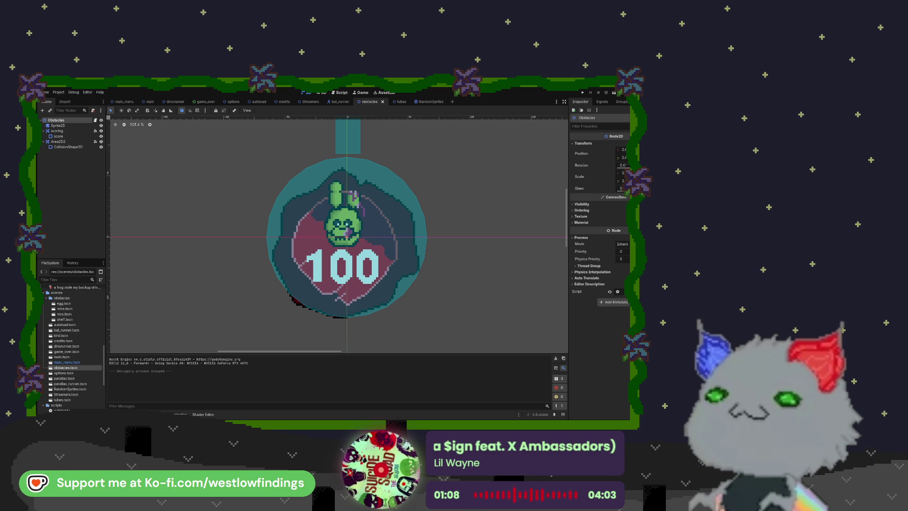
{"action": "key", "text": "alt+Tab"}
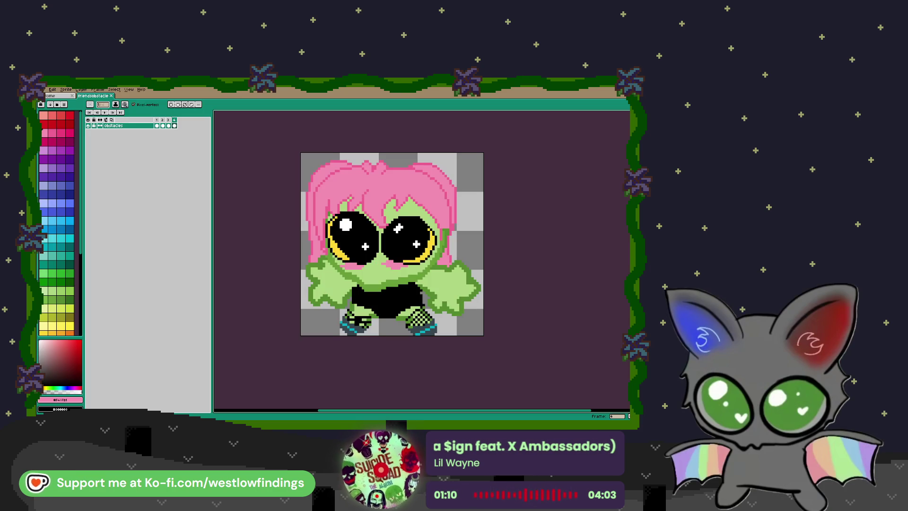
View the seal sprite on timeline frame 3, then the fishbowl sprite on frame 2.
{"action": "scroll", "coordinate": [445, 235], "scroll_direction": "up", "scroll_amount": 1}
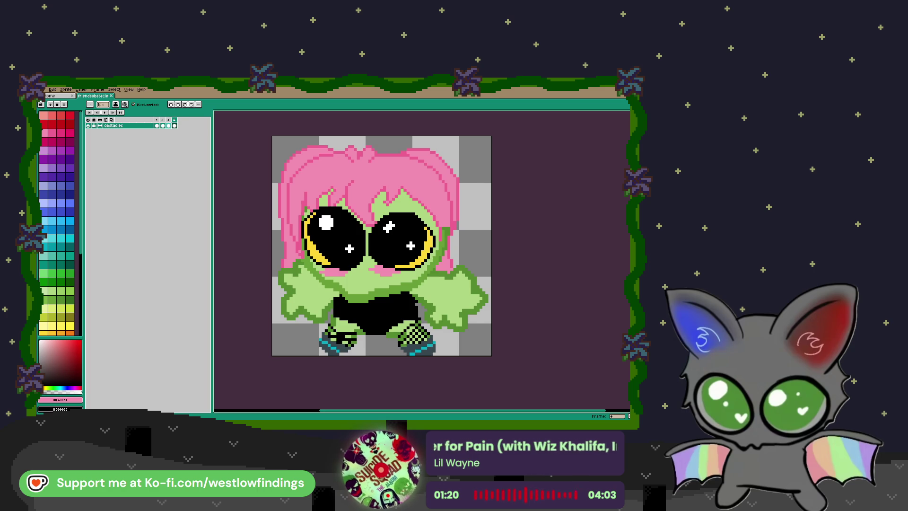
{"action": "left_click", "coordinate": [169, 126]}
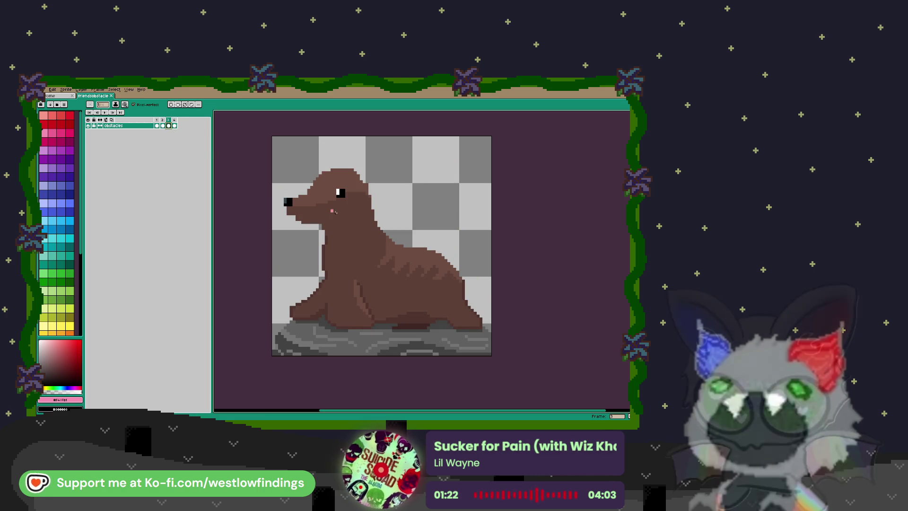
{"action": "left_click_drag", "start_coordinate": [460, 240], "coordinate": [435, 235]}
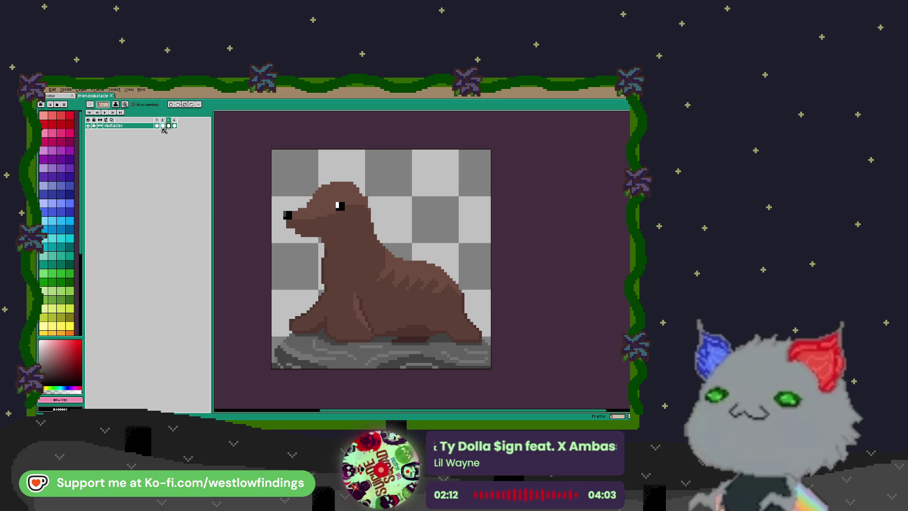
{"action": "left_click", "coordinate": [163, 126]}
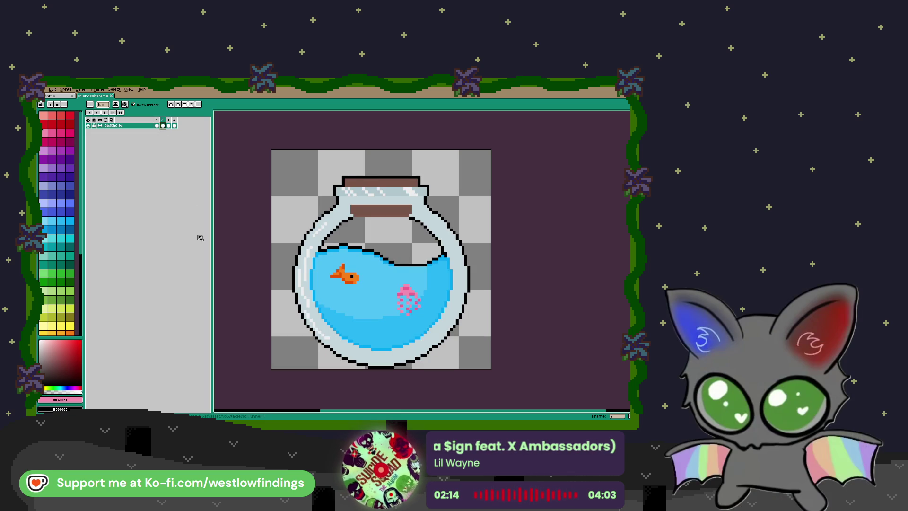
{"action": "mouse_move", "coordinate": [360, 265]}
{"action": "left_mouse_down"}
{"action": "mouse_move", "coordinate": [348, 252]}
{"action": "mouse_move", "coordinate": [336, 273]}
{"action": "mouse_move", "coordinate": [354, 268]}
{"action": "left_mouse_up"}
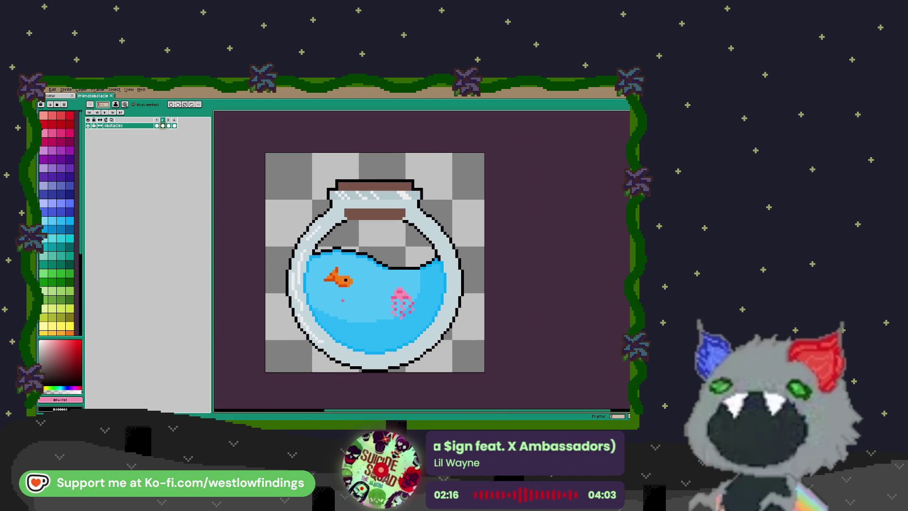
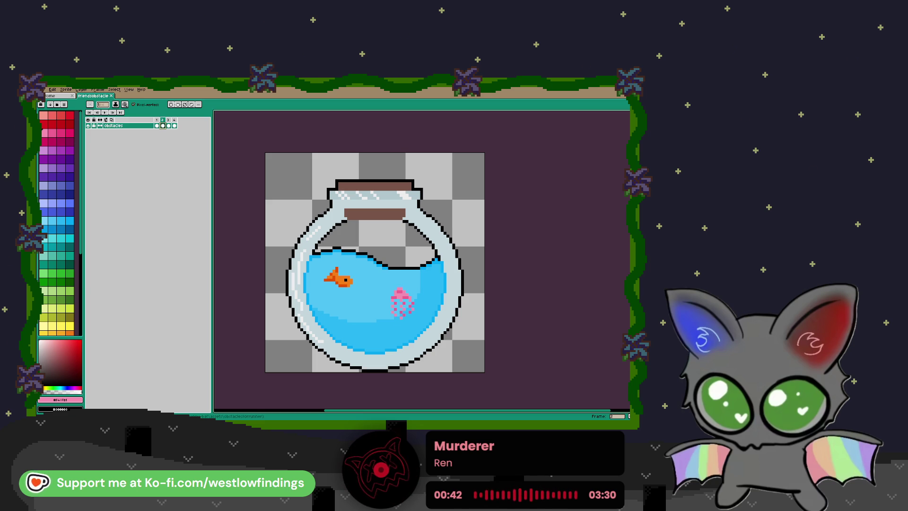
Switch from Aseprite's fishbowl sprite to the Godot editor window.
{"action": "key", "text": "alt+Tab"}
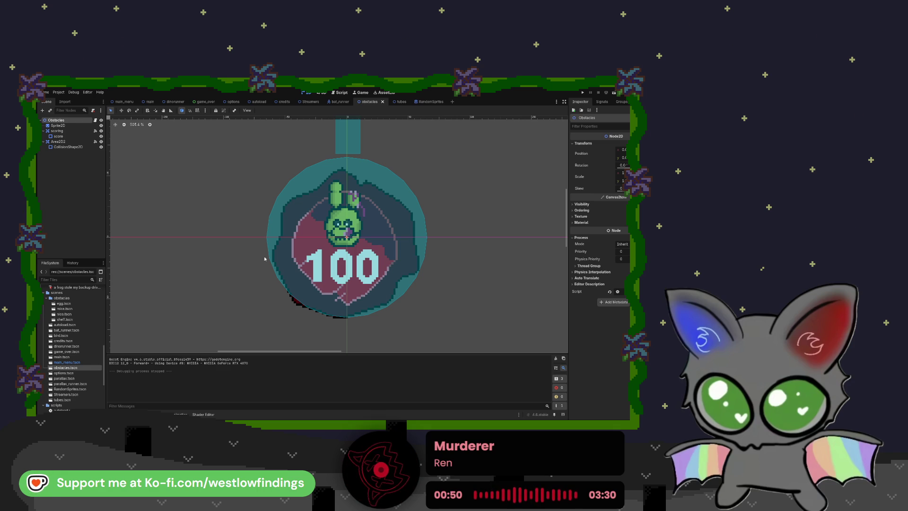
Open the dinorunner scene and display its dinorunner_main.gd script in the Script editor.
{"action": "left_click", "coordinate": [170, 103]}
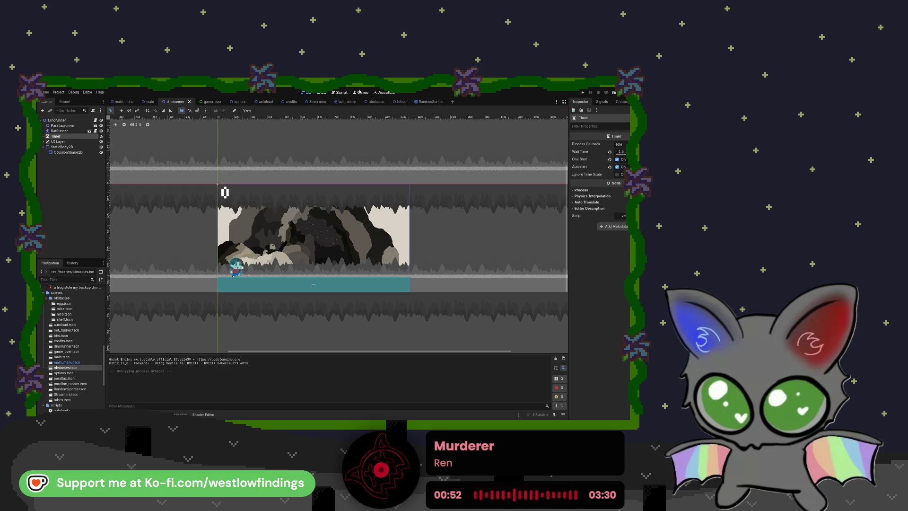
{"action": "left_click", "coordinate": [336, 94]}
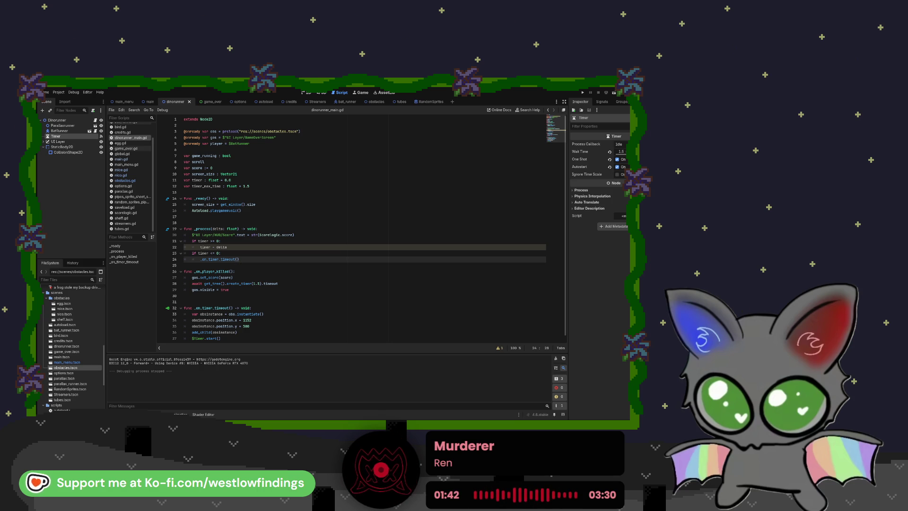
{"action": "left_click", "coordinate": [225, 337]}
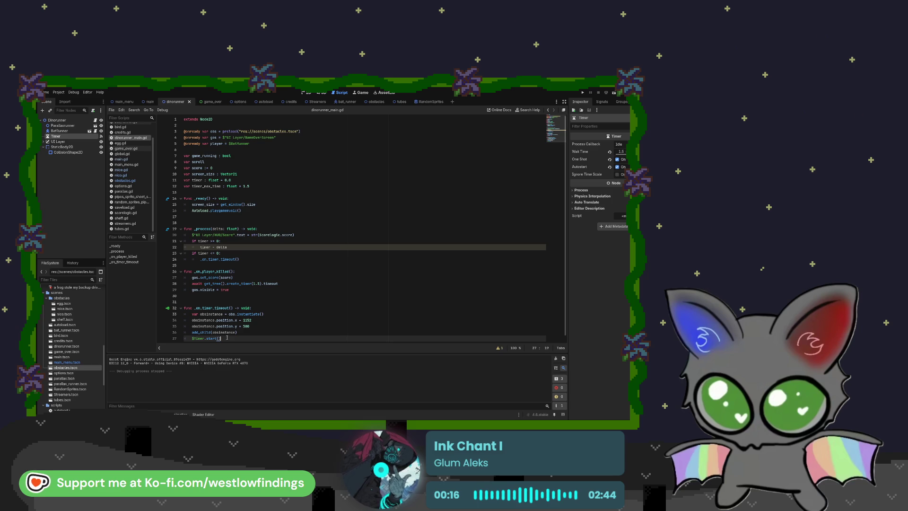
Try a randi() % argument in the timer start call, then revert line 37 to $Timer.start().
{"action": "key", "text": "Return"}
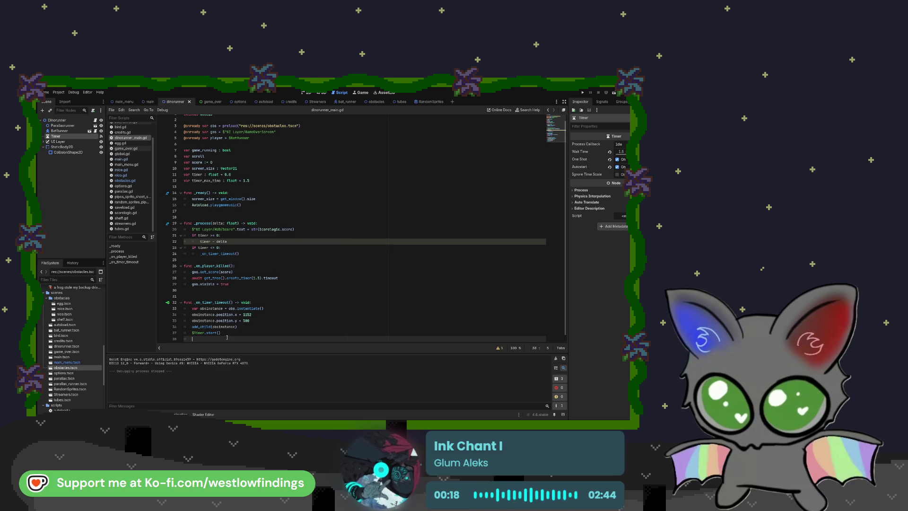
{"action": "type", "text": "rand"}
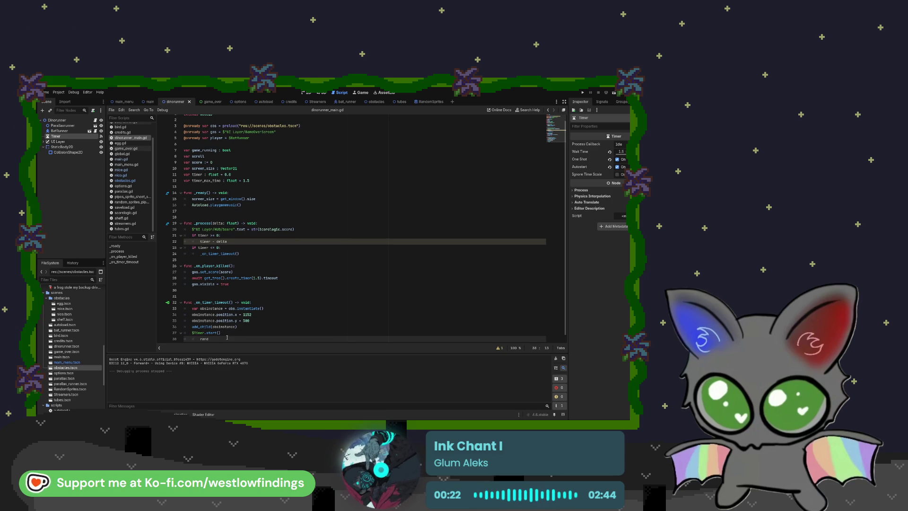
{"action": "key", "text": "BackSpace"}
{"action": "key", "text": "BackSpace"}
{"action": "key", "text": "BackSpace"}
{"action": "key", "text": "BackSpace"}
{"action": "key", "text": "BackSpace"}
{"action": "key", "text": "BackSpace"}
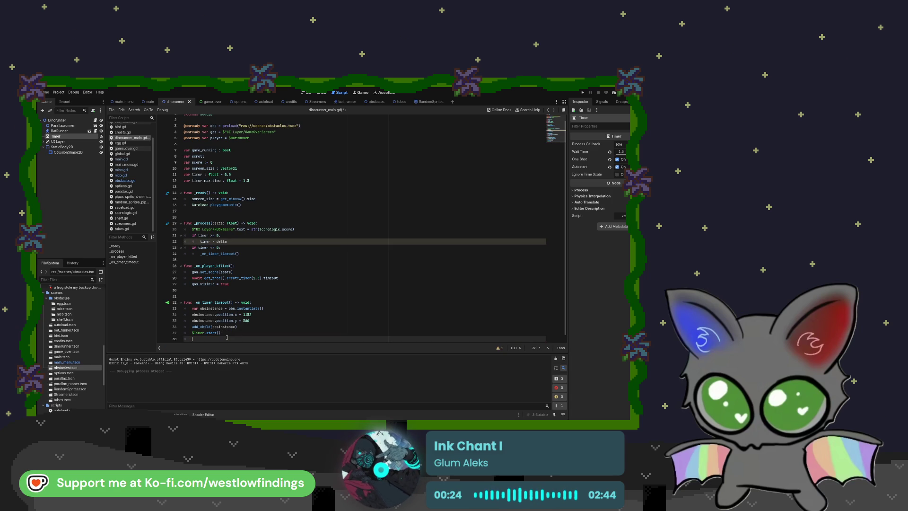
{"action": "type", "text": "randi"}
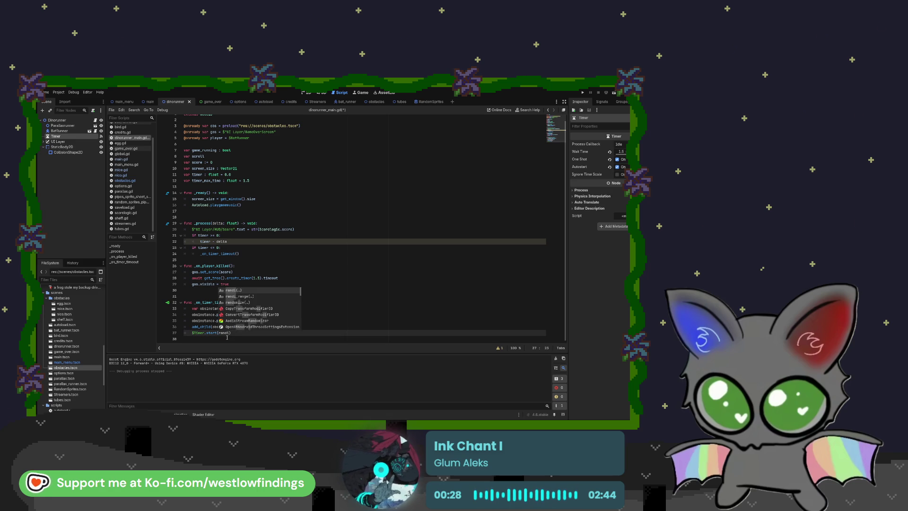
{"action": "type", "text": "("}
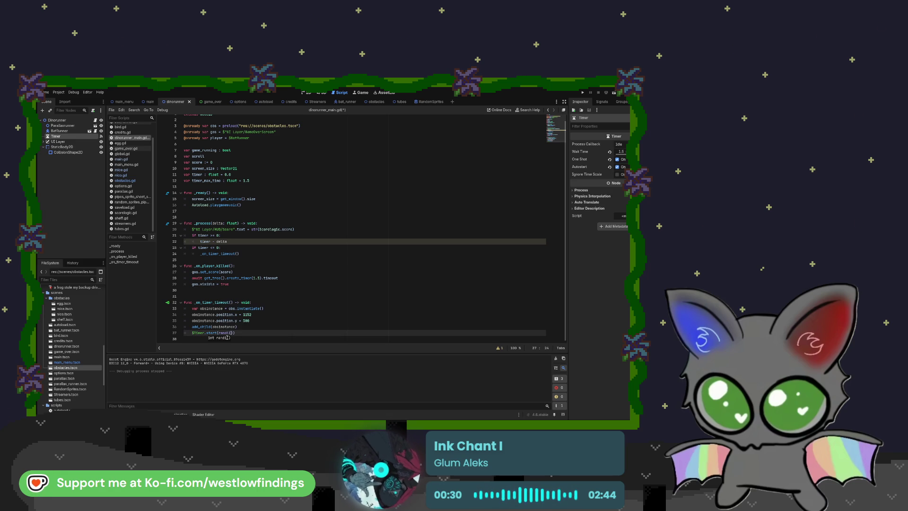
{"action": "key", "text": "Right"}
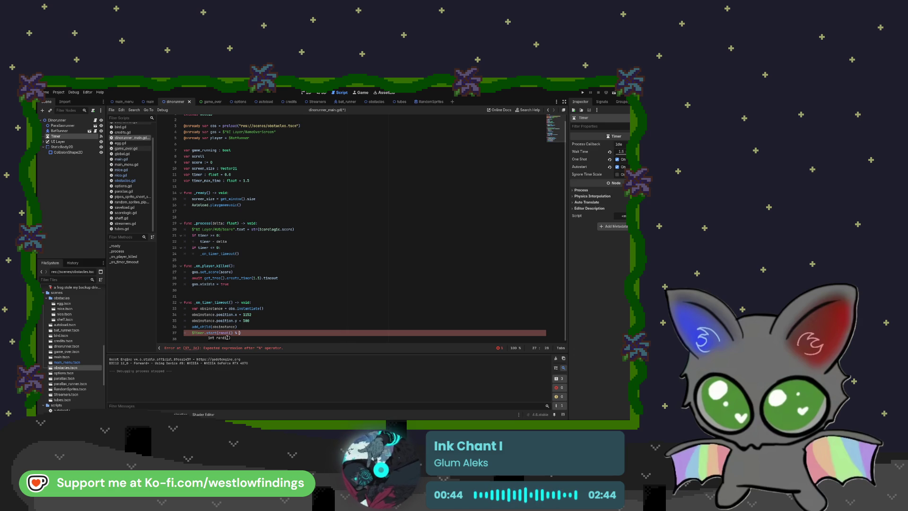
{"action": "key", "text": "BackSpace"}
{"action": "key", "text": "BackSpace"}
{"action": "key", "text": "BackSpace"}
{"action": "key", "text": "BackSpace"}
{"action": "type", "text": ")"}
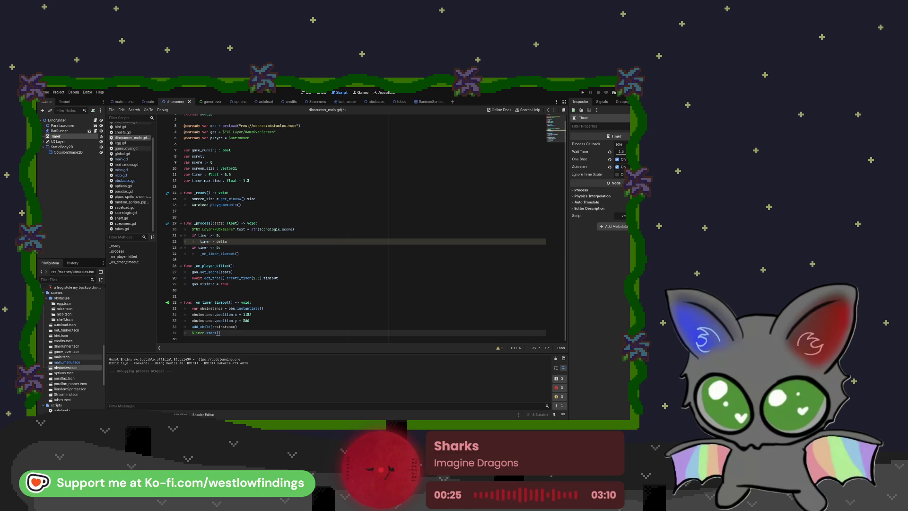
Review the timeout function around line 35 and end the running game session.
{"action": "left_click", "coordinate": [264, 322]}
{"action": "scroll", "coordinate": [264, 322], "scroll_direction": "up", "scroll_amount": 1}
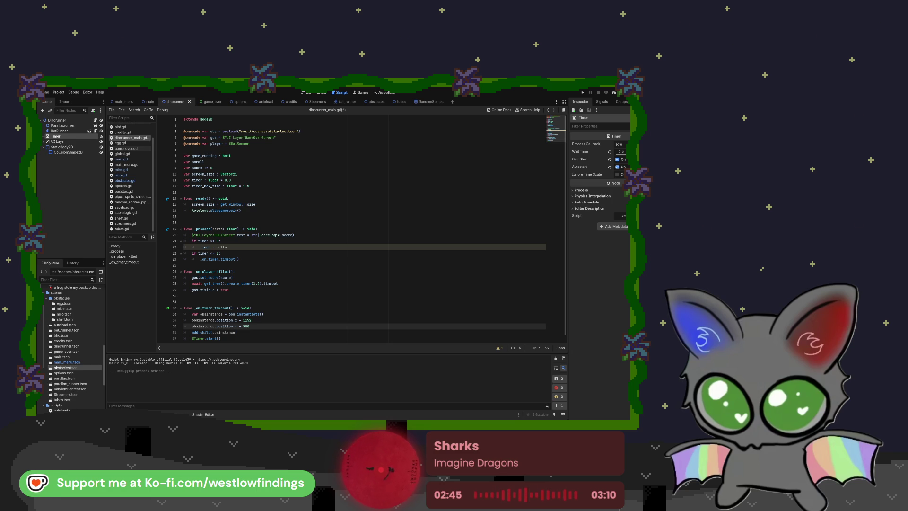
{"action": "key", "text": "F5"}
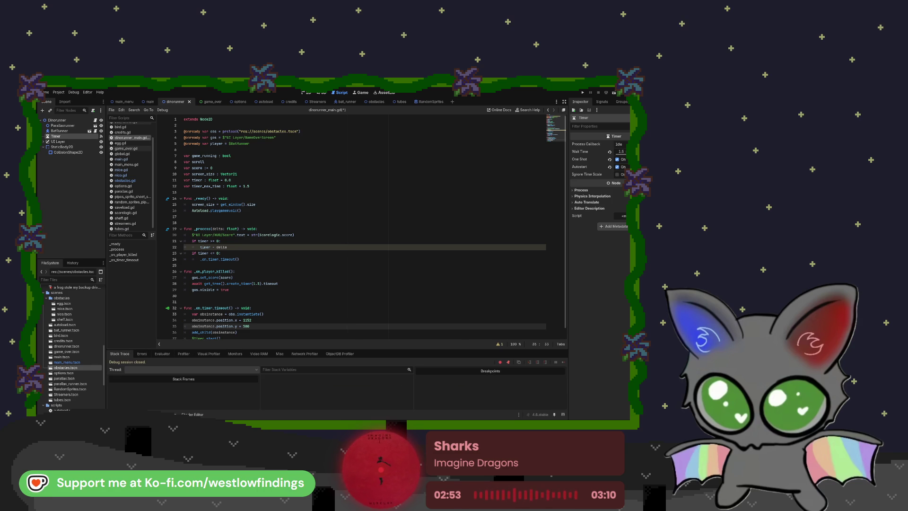
Paste $Timer.wait_time = randf_range(2.5, 10.0) after the add_child line, then save and run the game.
{"action": "scroll", "coordinate": [359, 228], "scroll_direction": "down", "scroll_amount": 1}
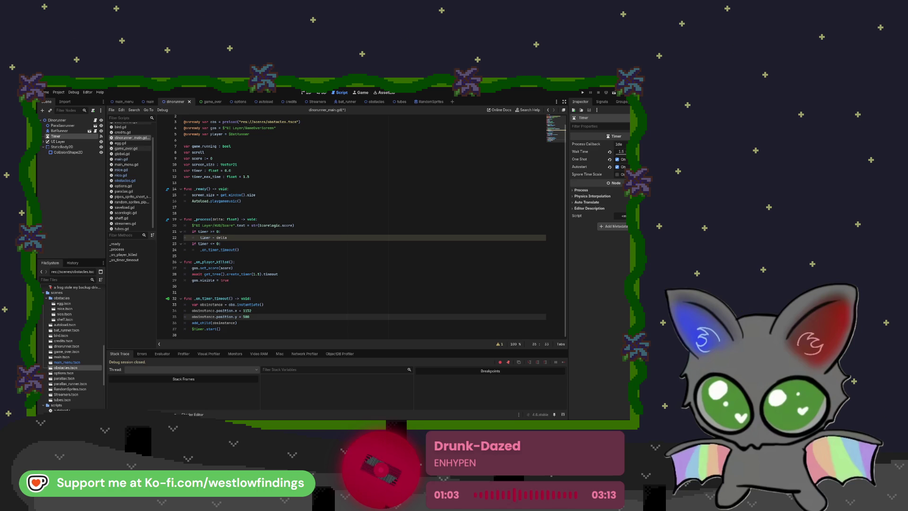
{"action": "key", "text": "Down"}
{"action": "key", "text": "Return"}
{"action": "key", "text": "ctrl+v"}
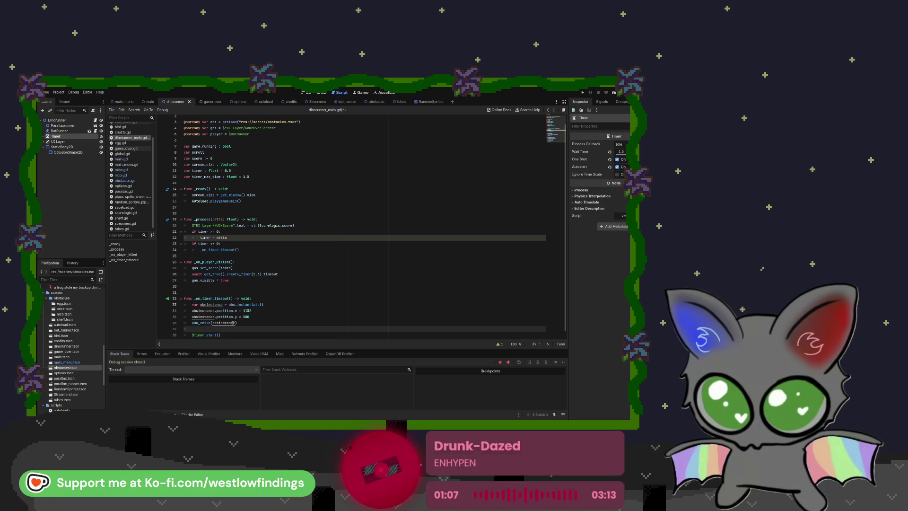
{"action": "scroll", "coordinate": [234, 320], "scroll_direction": "down", "scroll_amount": 1}
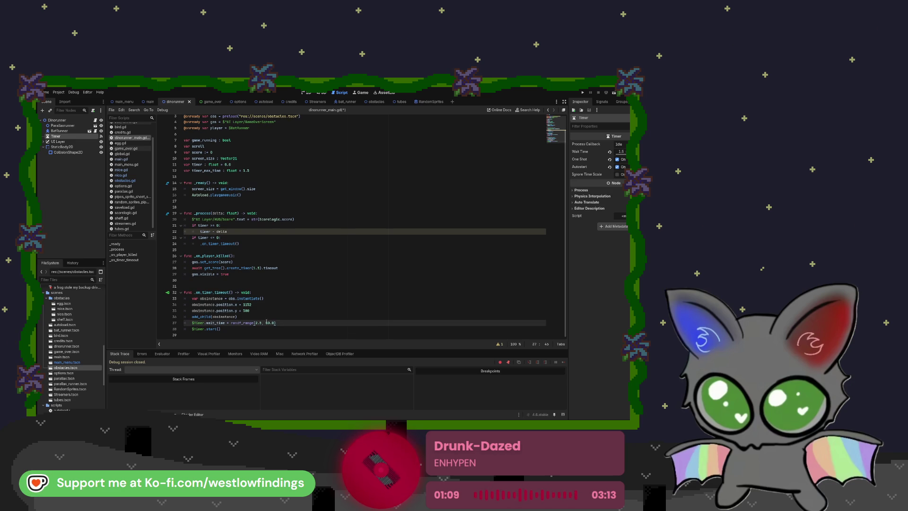
{"action": "left_click", "coordinate": [614, 92]}
{"action": "type", "text": "func timerstart():"}
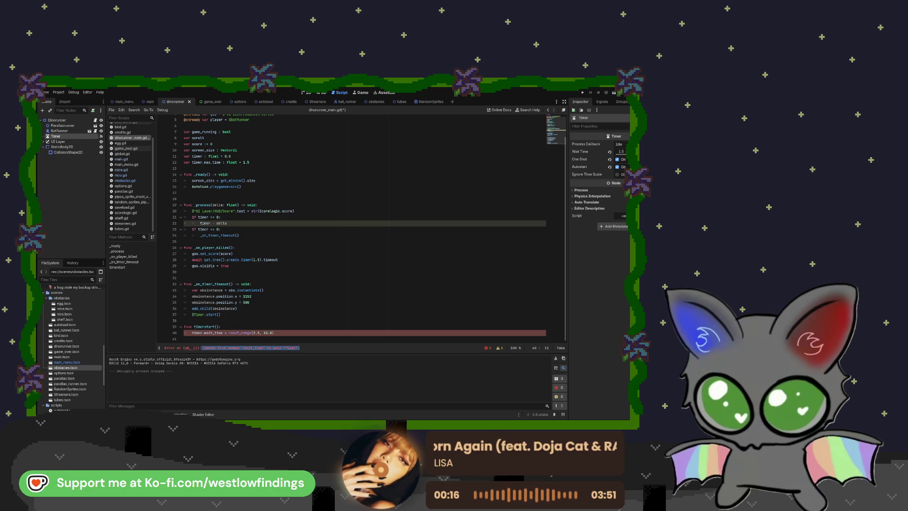
Rename the variable on line 40 to timer_max_time.
{"action": "left_click", "coordinate": [202, 332]}
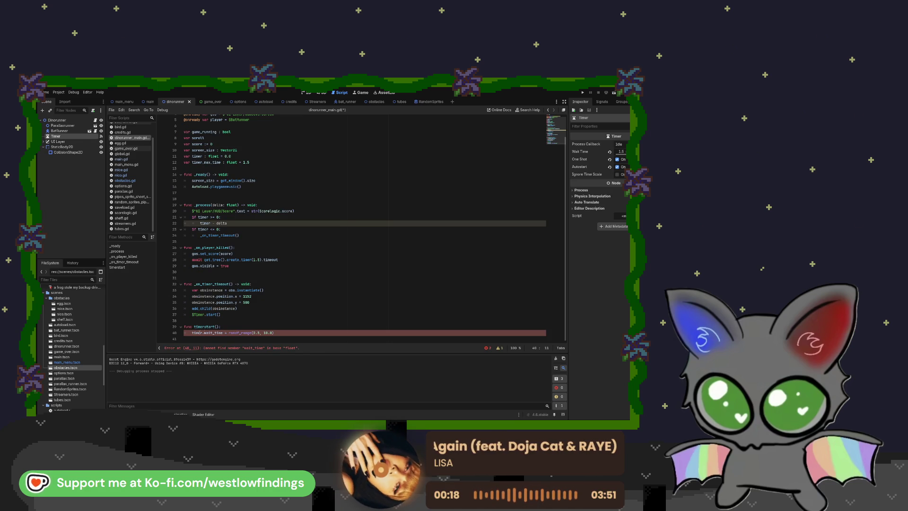
{"action": "double_click", "coordinate": [203, 333]}
{"action": "left_click_drag", "start_coordinate": [203, 332], "coordinate": [192, 333]}
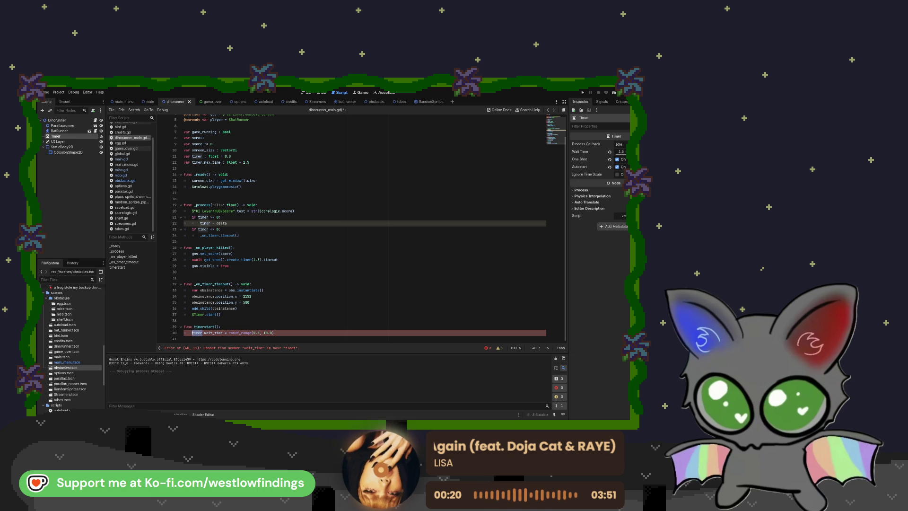
{"action": "type", "text": "variable"}
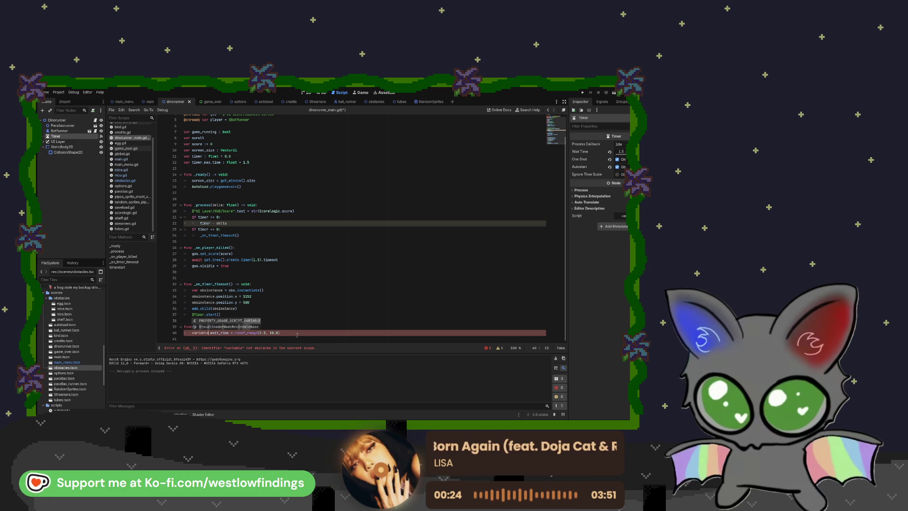
{"action": "key", "text": "End"}
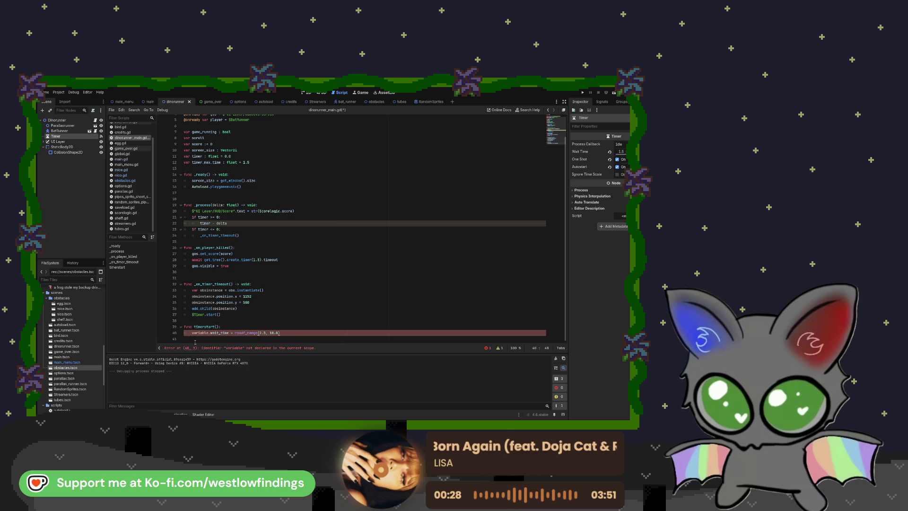
{"action": "scroll", "coordinate": [246, 289], "scroll_direction": "up", "scroll_amount": 2}
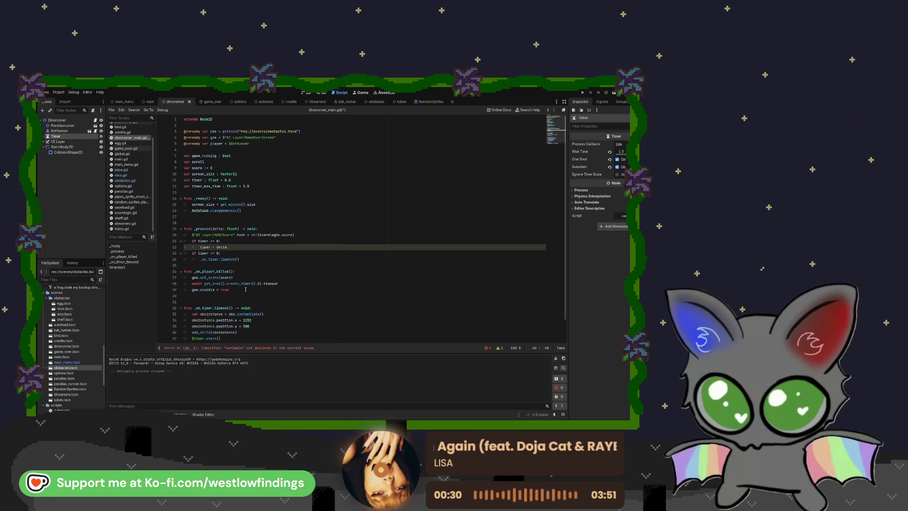
{"action": "scroll", "coordinate": [245, 289], "scroll_direction": "down", "scroll_amount": 2}
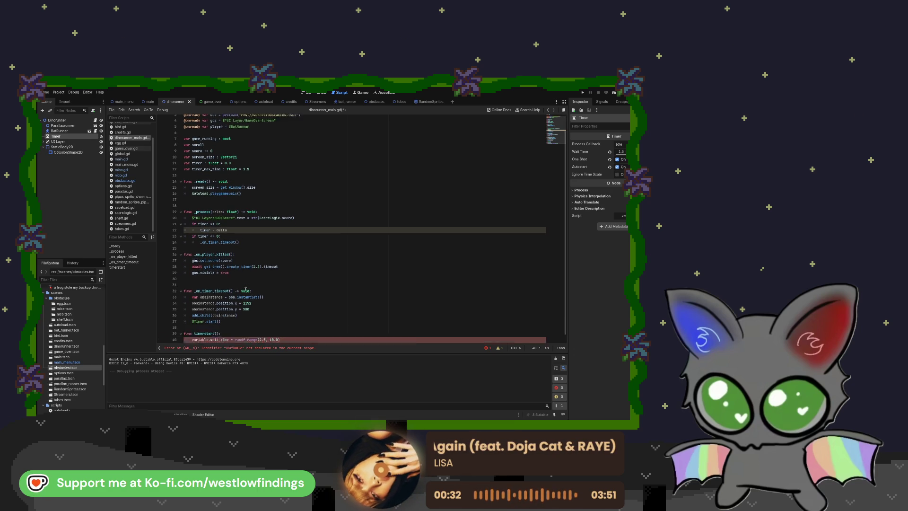
{"action": "double_click", "coordinate": [195, 333]}
{"action": "type", "text": "timer_max_tim"}
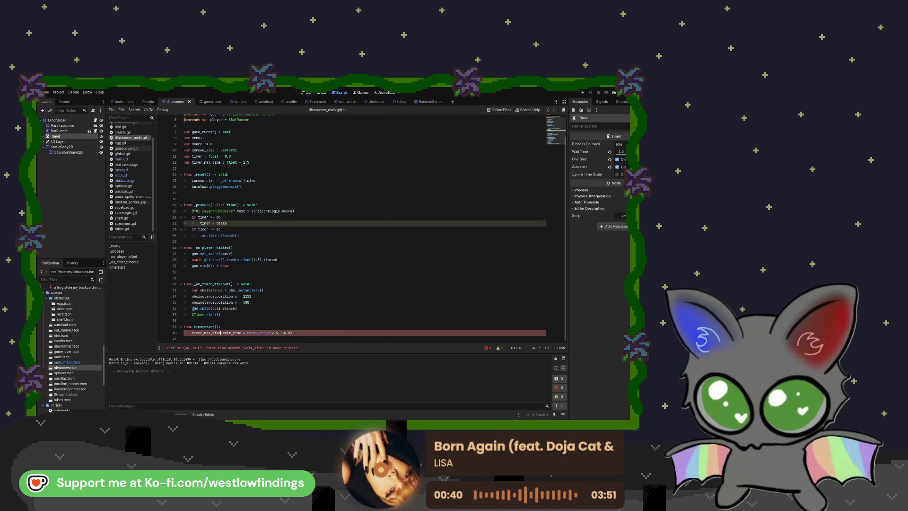
Remove .wait_time from line 40 to clear its error.
{"action": "left_click", "coordinate": [295, 329]}
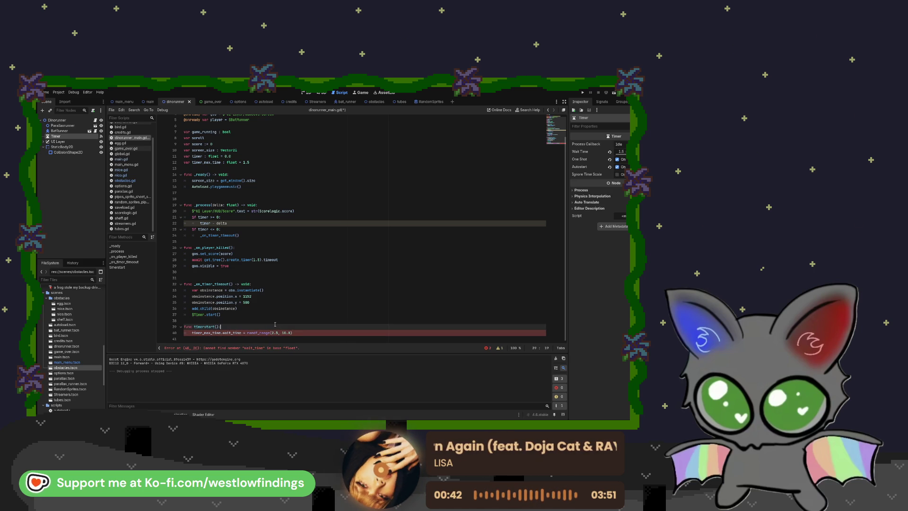
{"action": "left_click", "coordinate": [302, 333]}
{"action": "left_click_drag", "start_coordinate": [242, 333], "coordinate": [232, 333]}
{"action": "key", "text": "BackSpace"}
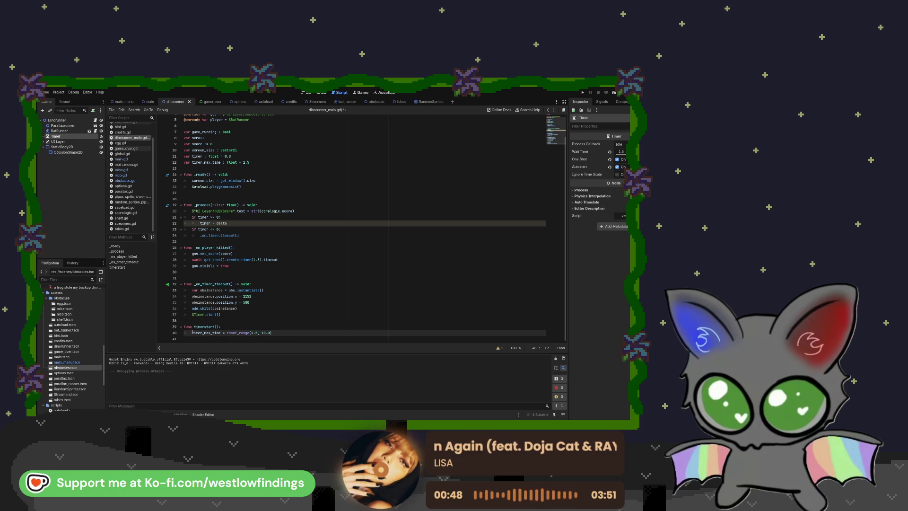
Copy the timer_max_time randf_range line into _on_timer_timeout right after add_child.
{"action": "left_click_drag", "start_coordinate": [193, 332], "coordinate": [272, 333]}
{"action": "key", "text": "ctrl+c"}
{"action": "left_click", "coordinate": [246, 308]}
{"action": "key", "text": "Return"}
{"action": "key", "text": "ctrl+v"}
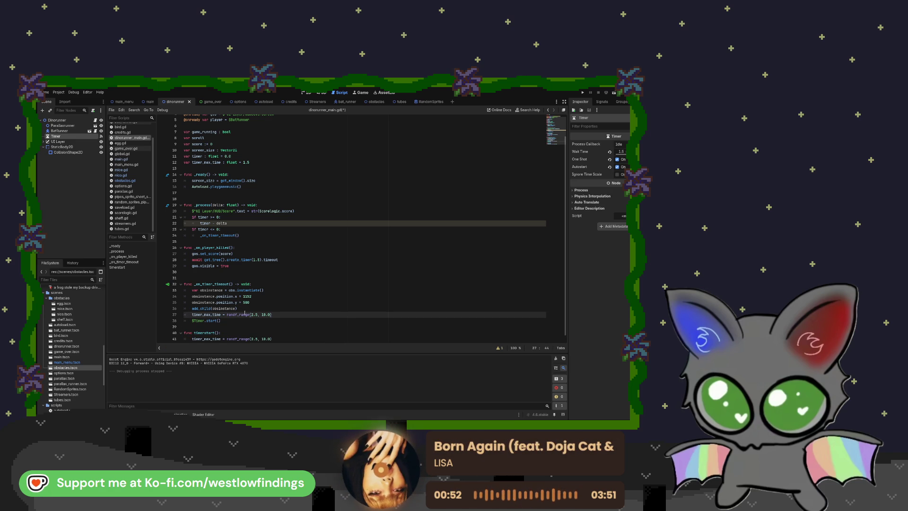
Delete the leftover timerstart function, then save and run the game.
{"action": "left_click_drag", "start_coordinate": [274, 339], "coordinate": [186, 333]}
{"action": "key", "text": "BackSpace"}
{"action": "key", "text": "BackSpace"}
{"action": "key", "text": "BackSpace"}
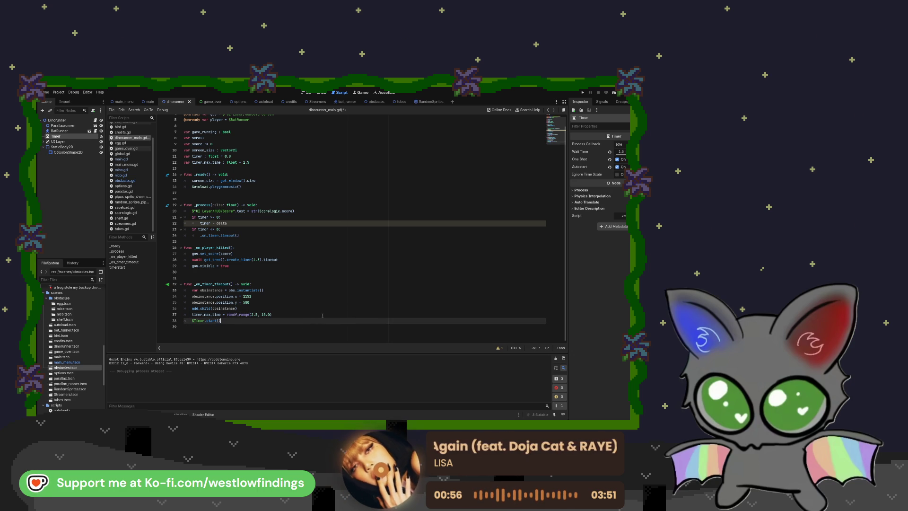
{"action": "left_click", "coordinate": [615, 93]}
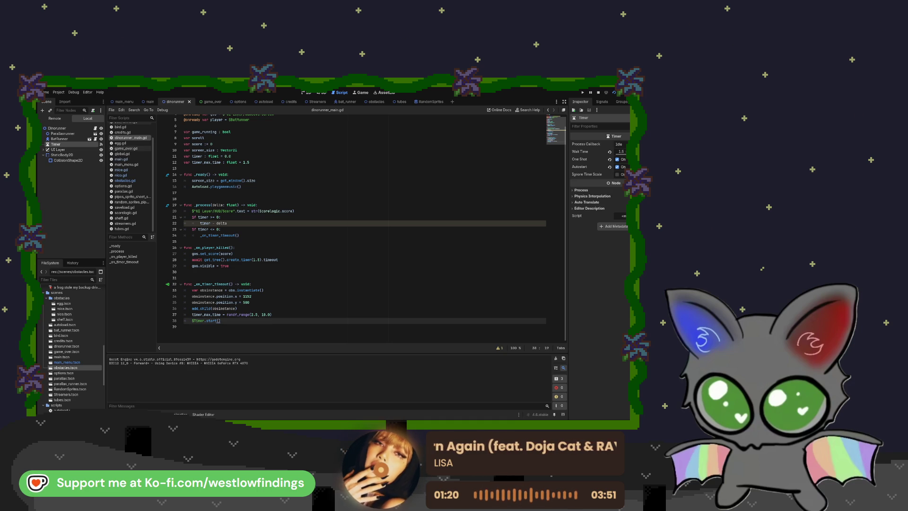
Stop the running game test and look back over the script.
{"action": "left_click", "coordinate": [450, 273]}
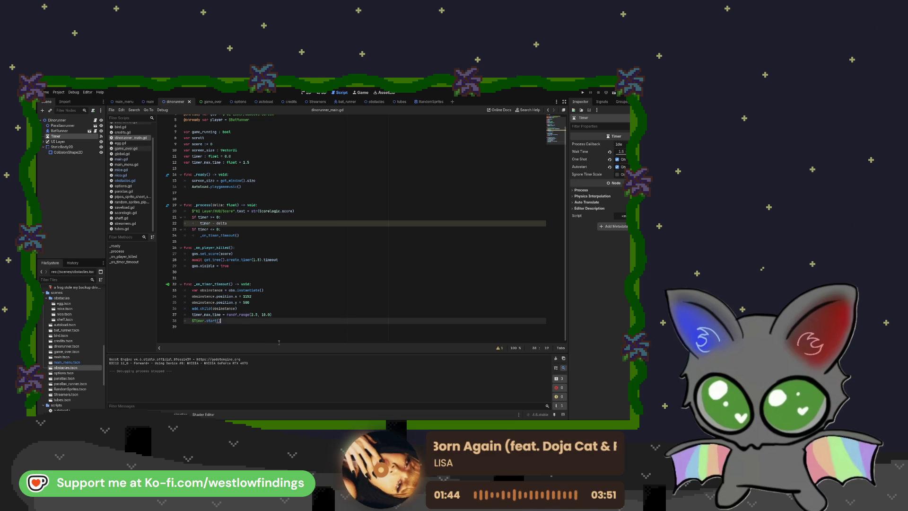
{"action": "scroll", "coordinate": [282, 340], "scroll_direction": "up", "scroll_amount": 2}
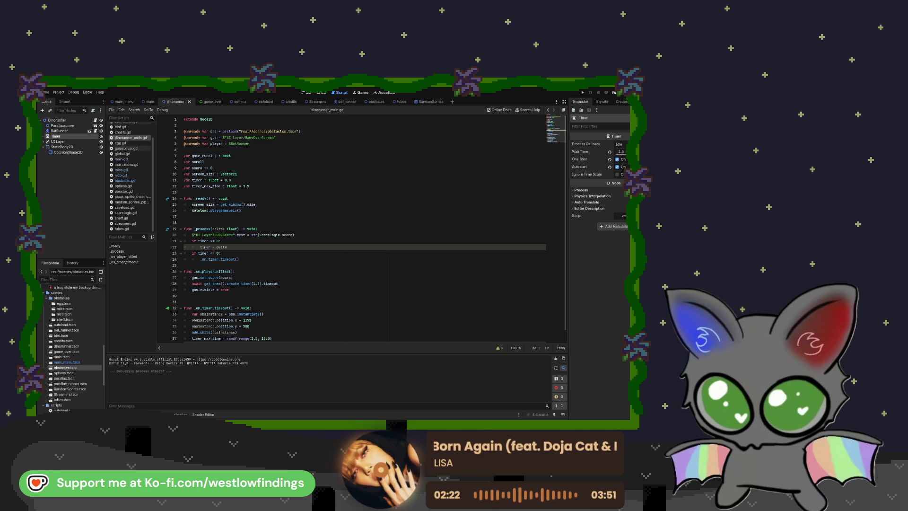
Clear the old Output messages and stop the latest game run with F8.
{"action": "scroll", "coordinate": [359, 227], "scroll_direction": "down", "scroll_amount": 1}
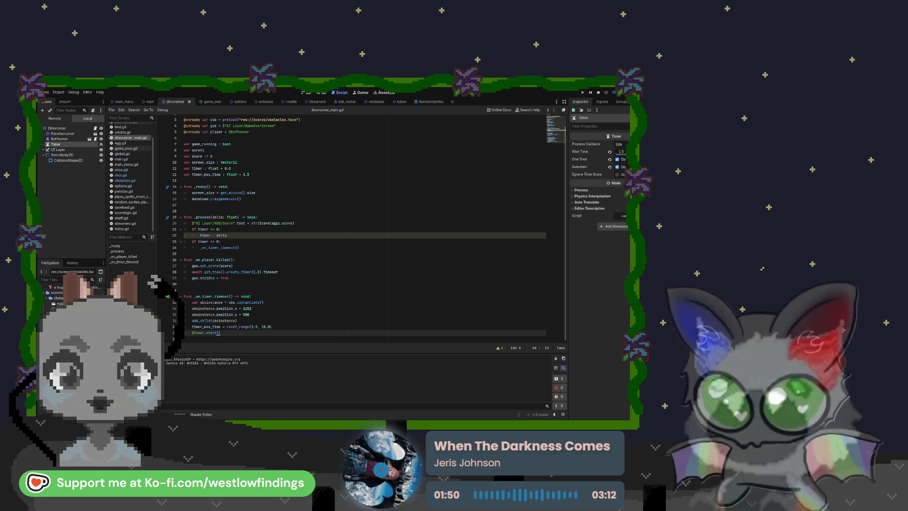
{"action": "key", "text": "F5"}
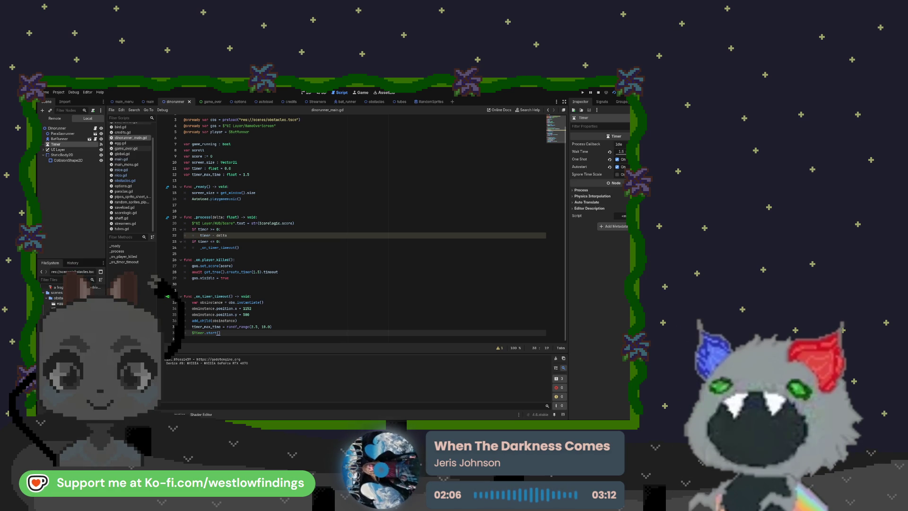
{"action": "key", "text": "F8"}
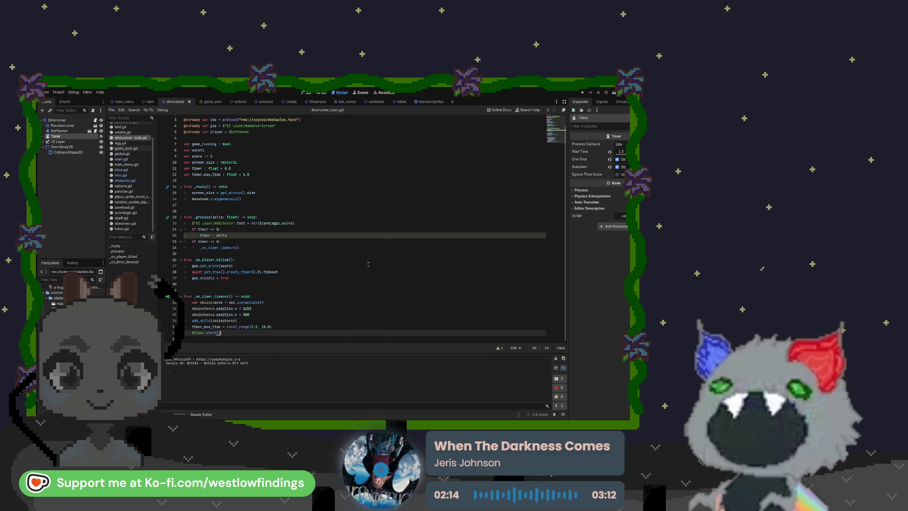
{"action": "scroll", "coordinate": [368, 264], "scroll_direction": "up", "scroll_amount": 1}
{"action": "scroll", "coordinate": [368, 264], "scroll_direction": "up", "scroll_amount": 1}
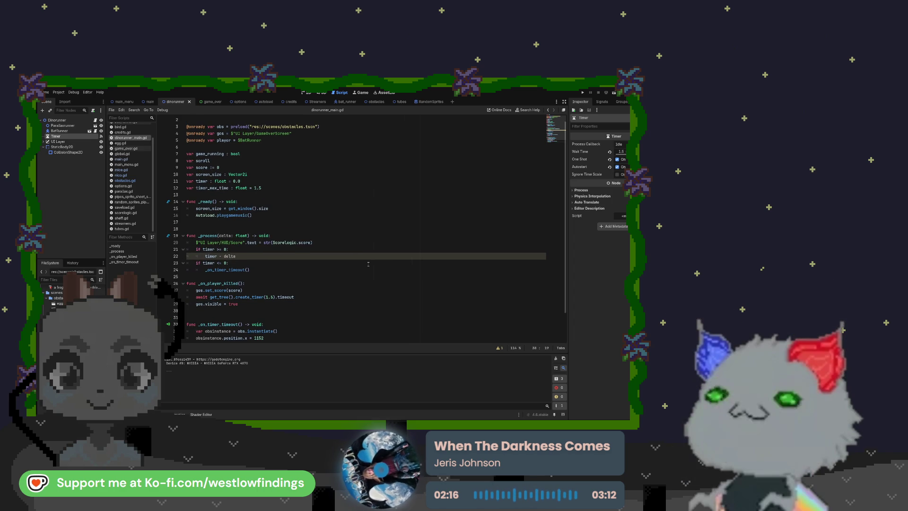
{"action": "scroll", "coordinate": [368, 264], "scroll_direction": "up", "scroll_amount": 1}
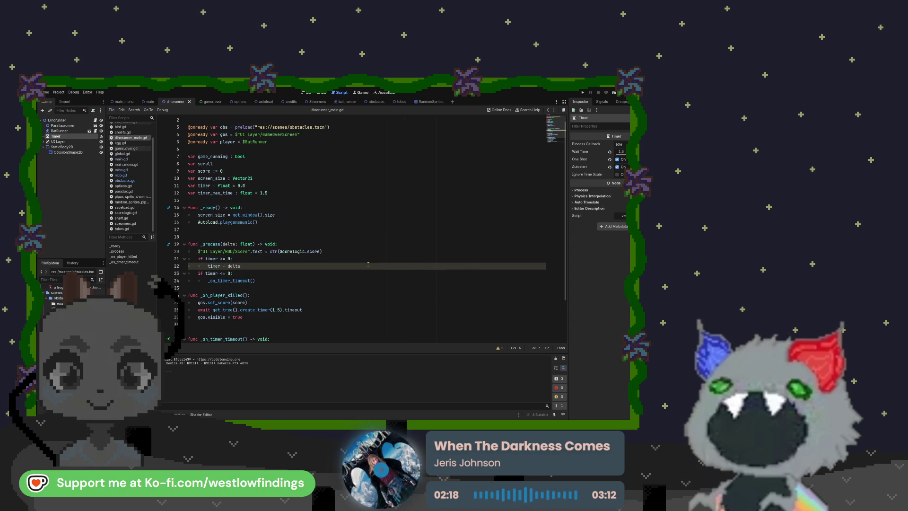
{"action": "scroll", "coordinate": [377, 234], "scroll_direction": "up", "scroll_amount": 1}
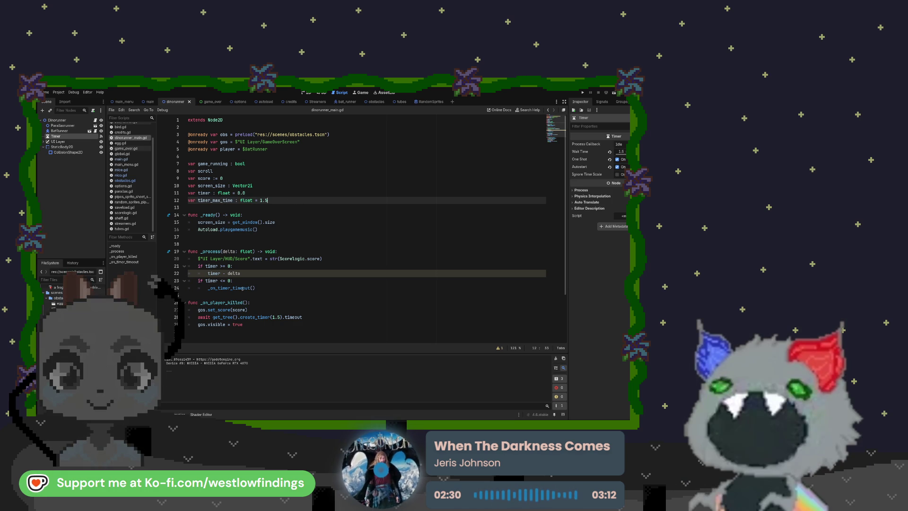
{"action": "scroll", "coordinate": [233, 283], "scroll_direction": "down", "scroll_amount": 2}
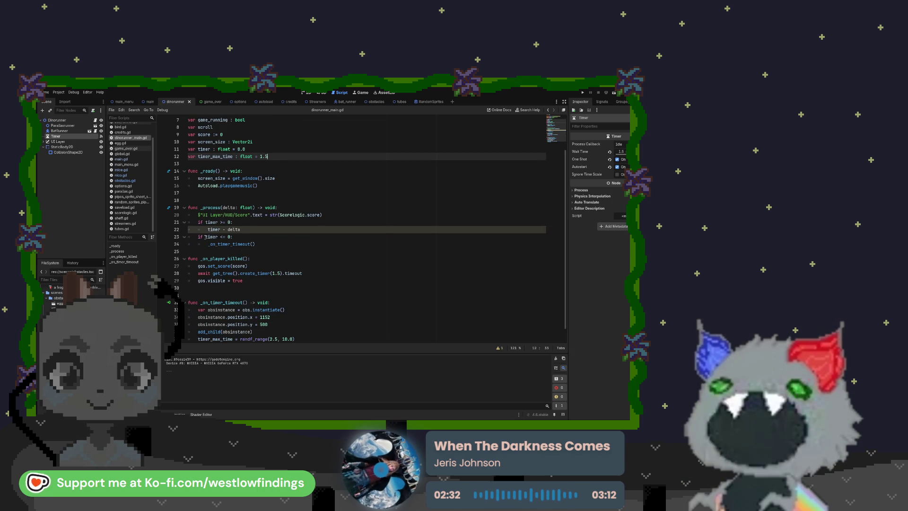
{"action": "mouse_move", "coordinate": [198, 221]}
{"action": "left_mouse_down"}
{"action": "mouse_move", "coordinate": [265, 244]}
{"action": "mouse_move", "coordinate": [265, 234]}
{"action": "mouse_move", "coordinate": [265, 244]}
{"action": "left_mouse_up"}
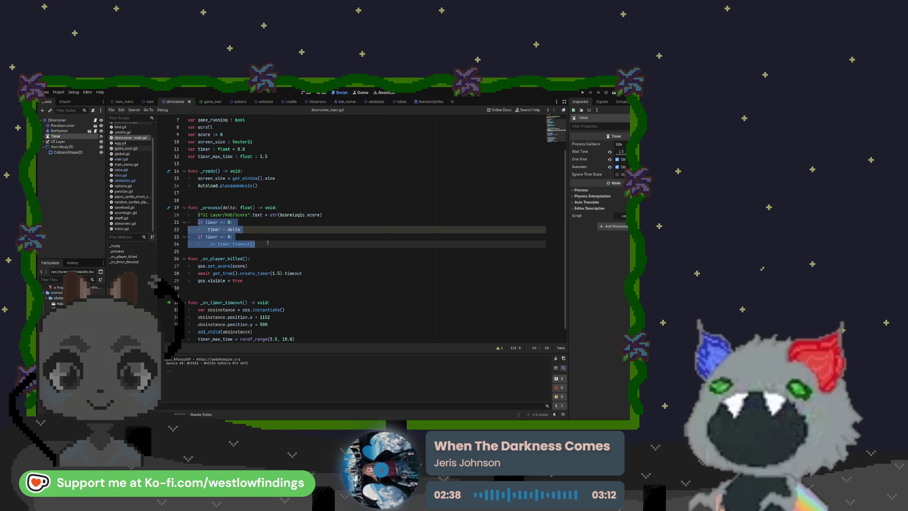
{"action": "scroll", "coordinate": [249, 257], "scroll_direction": "down", "scroll_amount": 1}
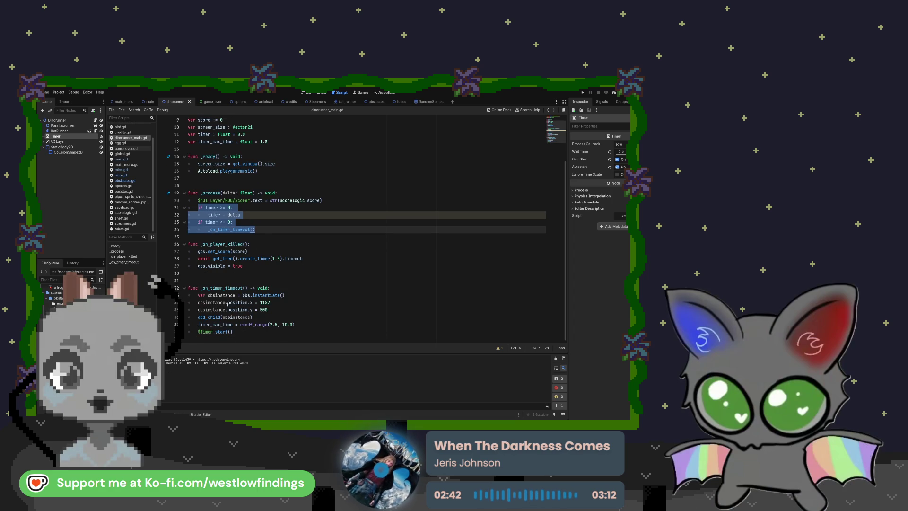
{"action": "left_click", "coordinate": [258, 221]}
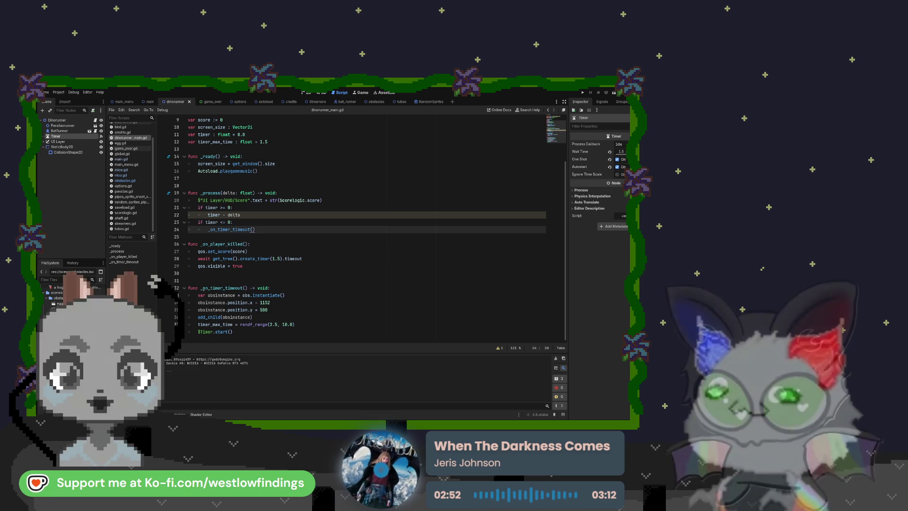
{"action": "left_click", "coordinate": [204, 288]}
{"action": "double_click", "coordinate": [215, 288]}
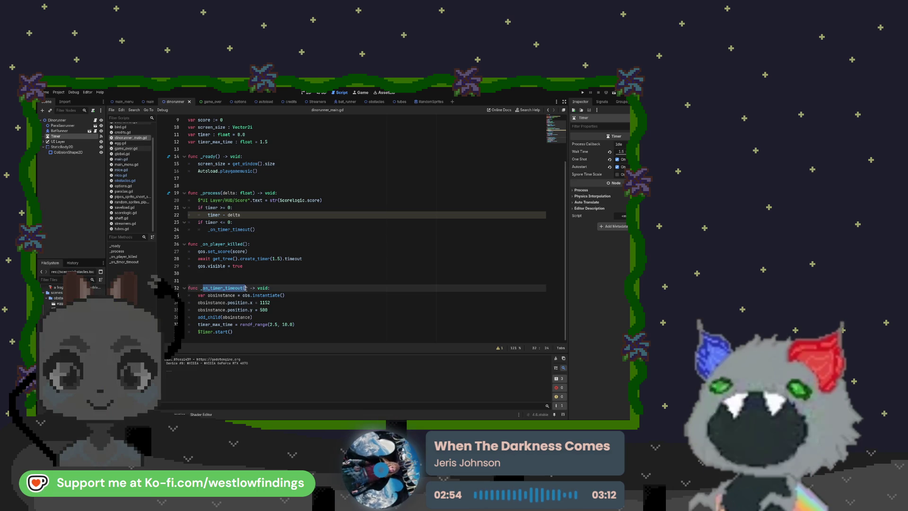
{"action": "left_click", "coordinate": [270, 311]}
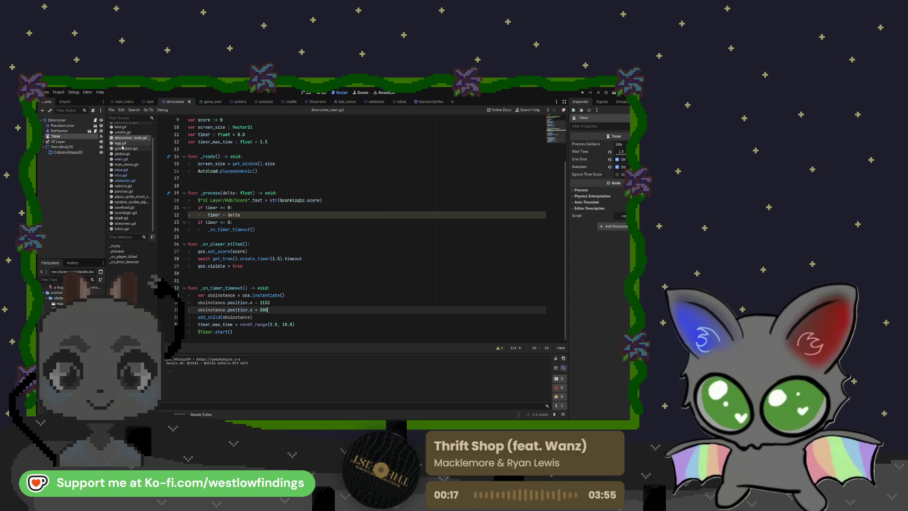
Check the Timer's Signals list for the timeout connection to _on_timer_timeout, then return to the script.
{"action": "left_click", "coordinate": [101, 136]}
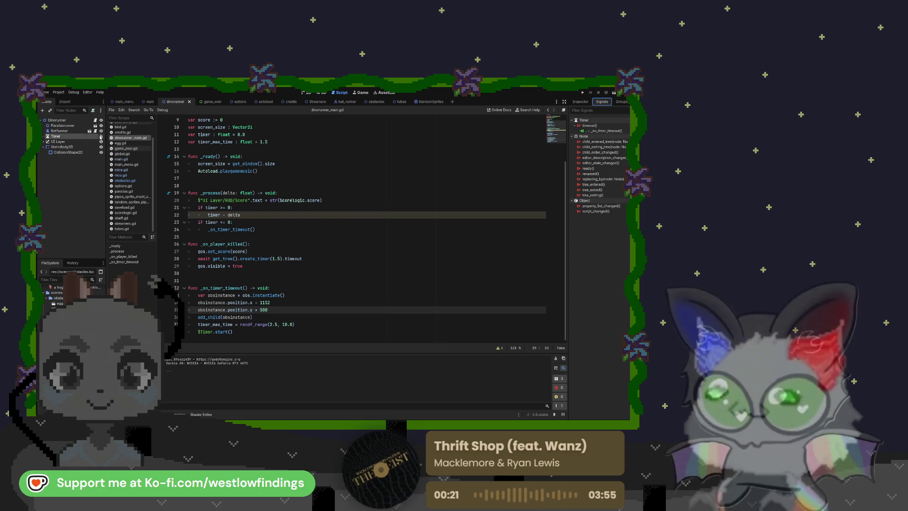
{"action": "left_click_drag", "start_coordinate": [201, 288], "coordinate": [287, 290]}
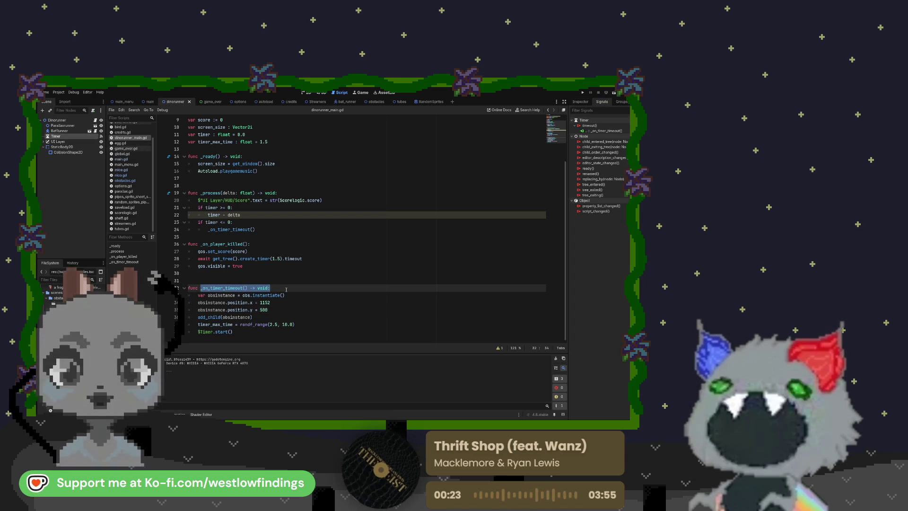
{"action": "left_click", "coordinate": [311, 311]}
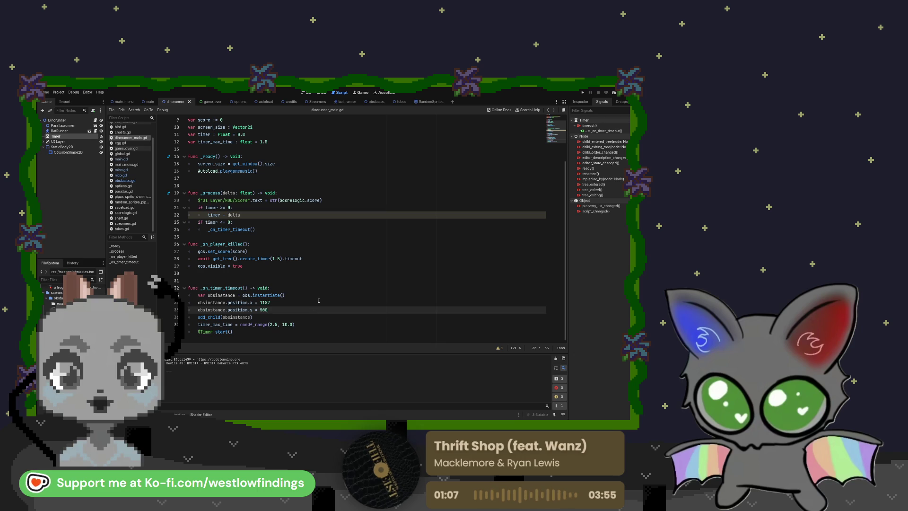
Change line 37 to timer = randf_range(0.5, 2), then save, run and stop the game.
{"action": "left_click", "coordinate": [232, 325]}
{"action": "left_click_drag", "start_coordinate": [211, 324], "coordinate": [229, 326]}
{"action": "key", "text": "BackSpace"}
{"action": "key", "text": "End"}
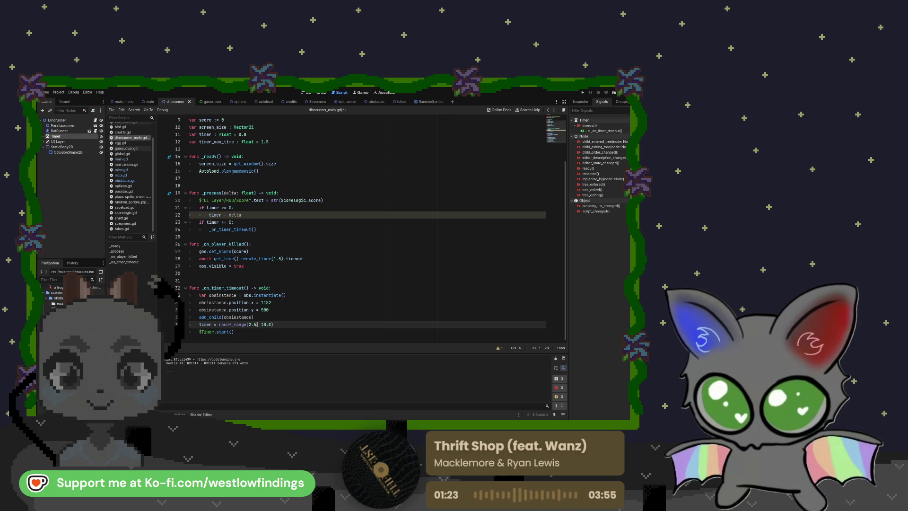
{"action": "key", "text": "BackSpace"}
{"action": "key", "text": "BackSpace"}
{"action": "key", "text": "BackSpace"}
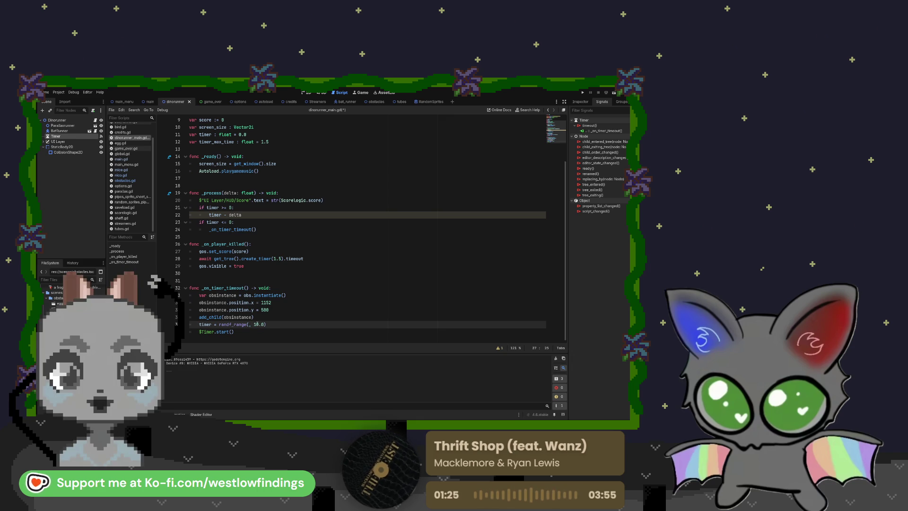
{"action": "type", "text": "0.5, "}
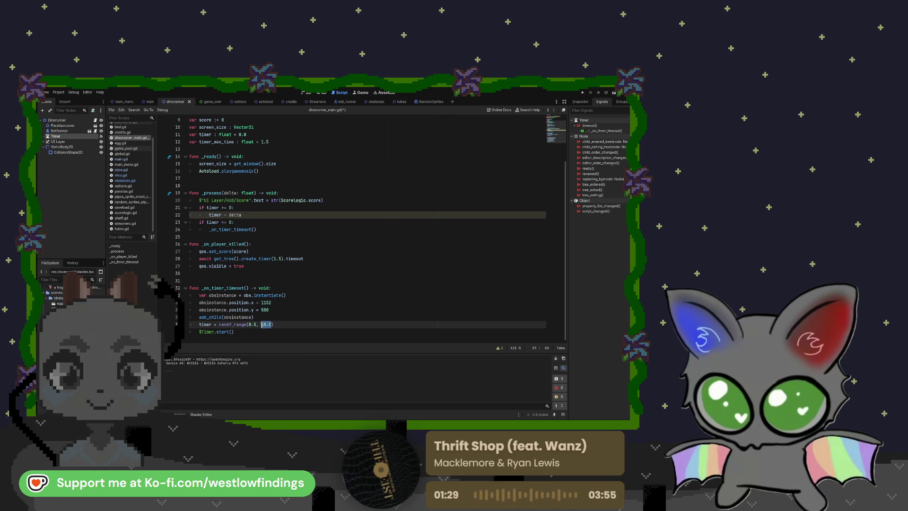
{"action": "type", "text": "2)"}
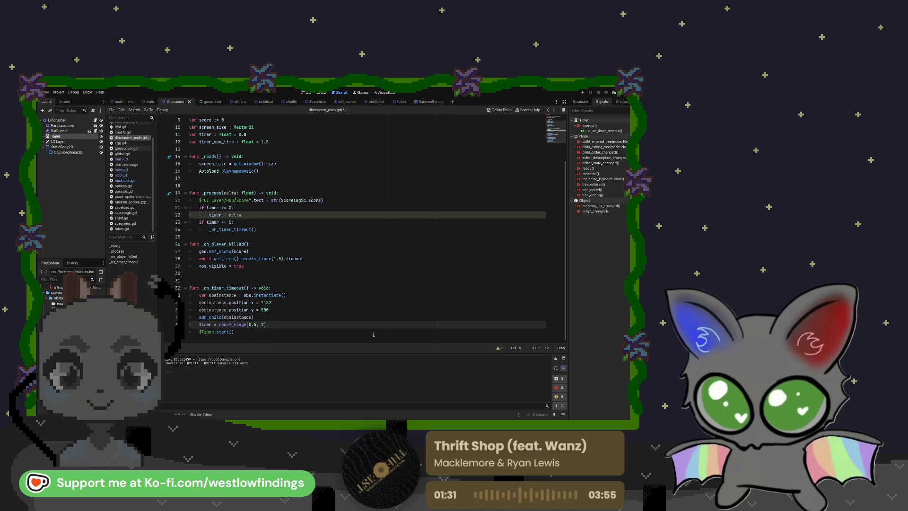
{"action": "left_click", "coordinate": [614, 93]}
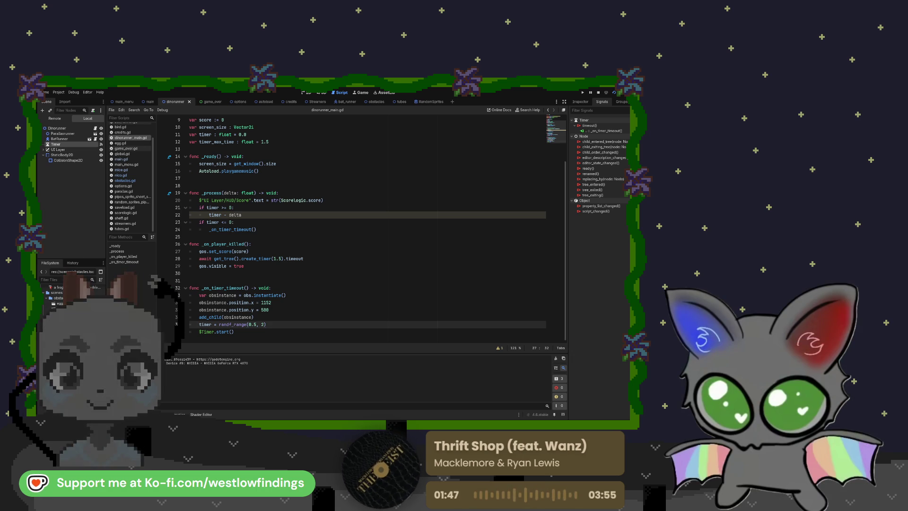
{"action": "key", "text": "F8"}
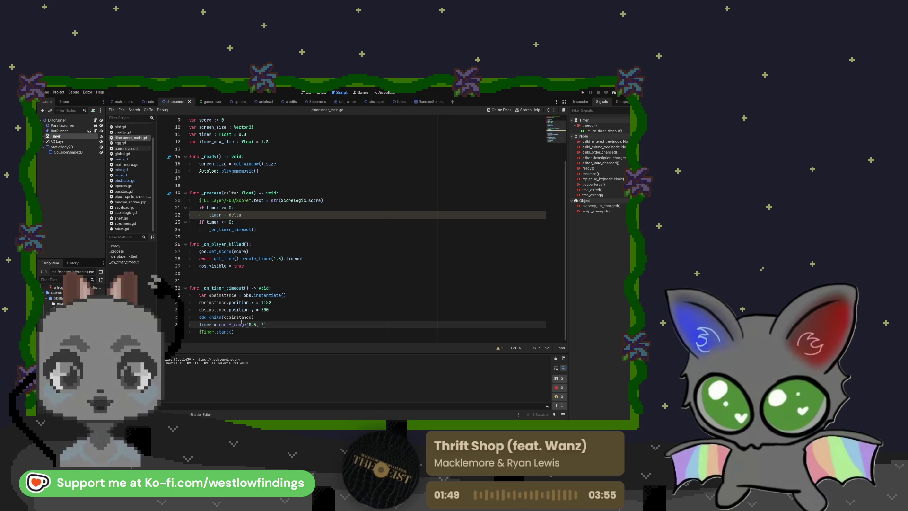
Disconnect the _on_timer_timeout connection from the Timer's timeout() signal.
{"action": "left_click", "coordinate": [276, 317]}
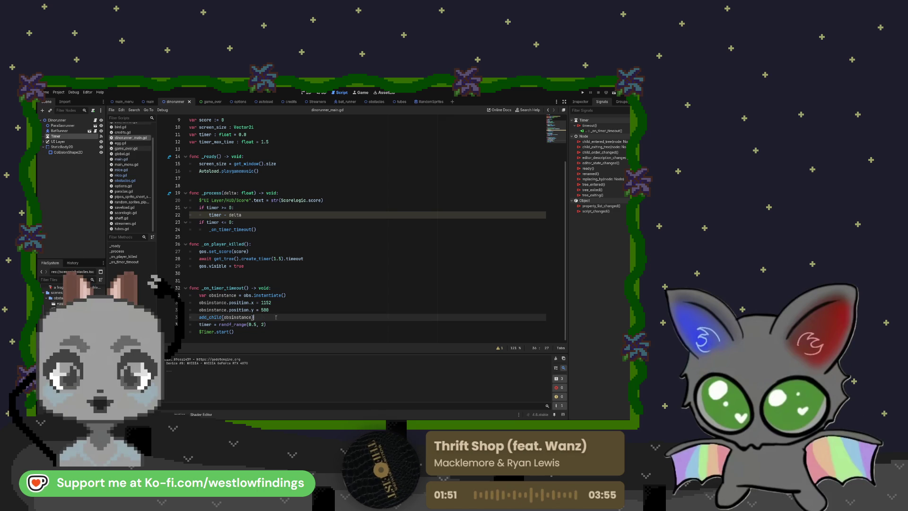
{"action": "left_click", "coordinate": [276, 322]}
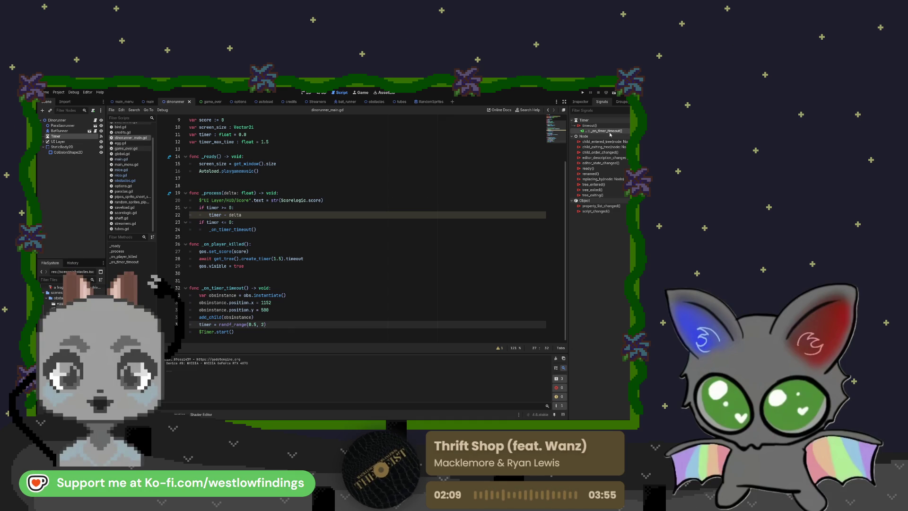
{"action": "key", "text": "Delete"}
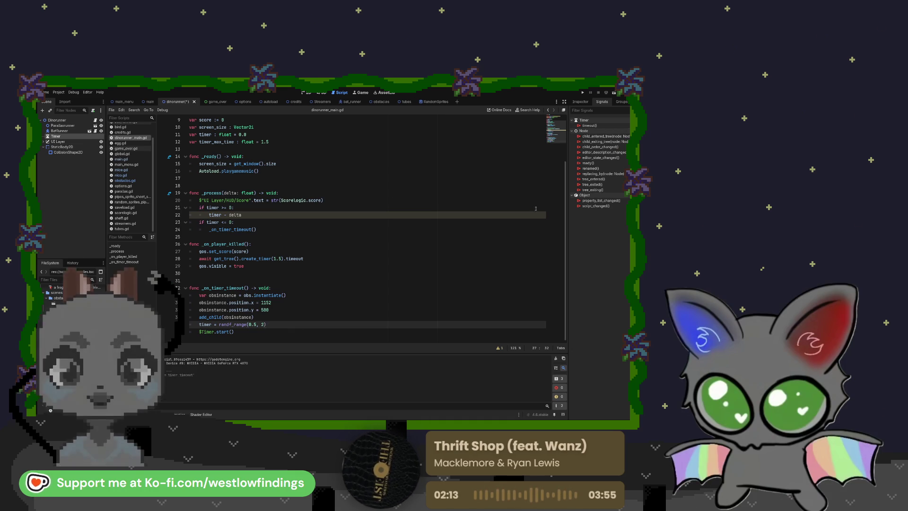
Save and run the game, then start a new line after the _on_timer_timeout() call.
{"action": "key", "text": "F5"}
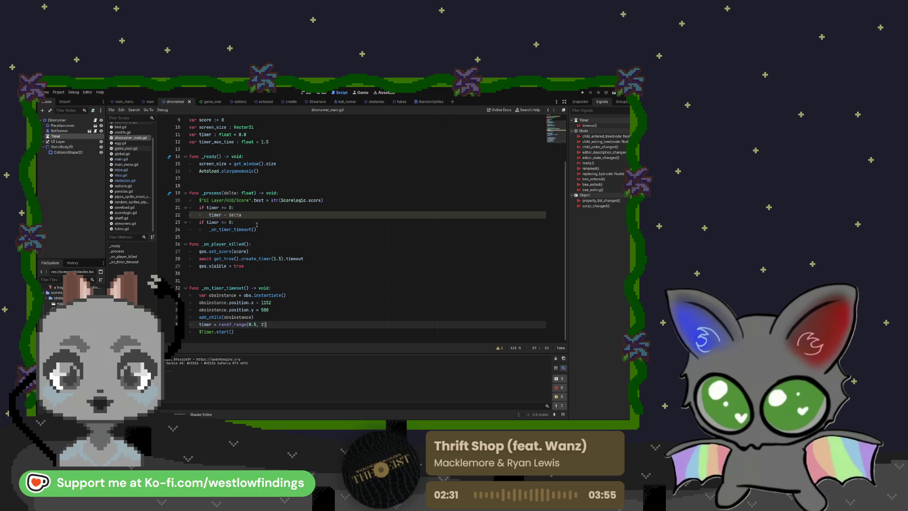
{"action": "left_click", "coordinate": [275, 231]}
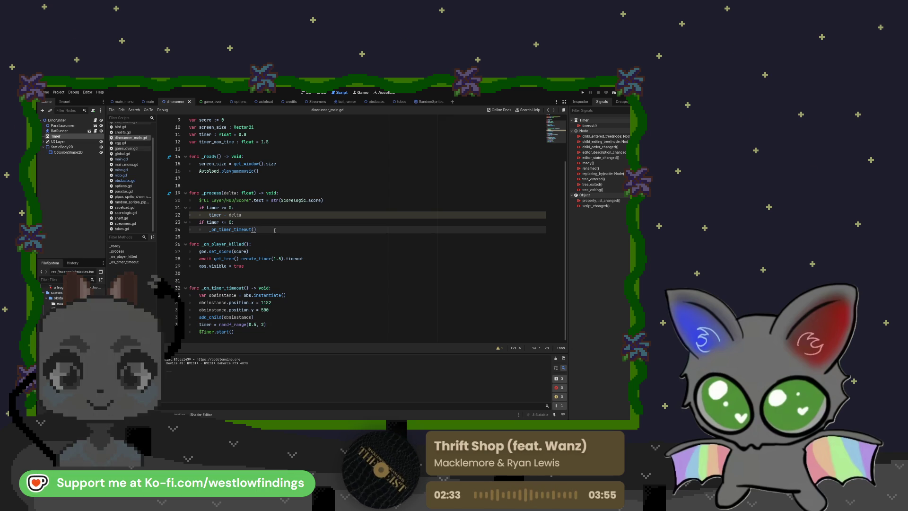
{"action": "key", "text": "Return"}
Add print(timer) on line 25 after _on_timer_timeout() and run the game to log the timer.
{"action": "type", "text": "print"}
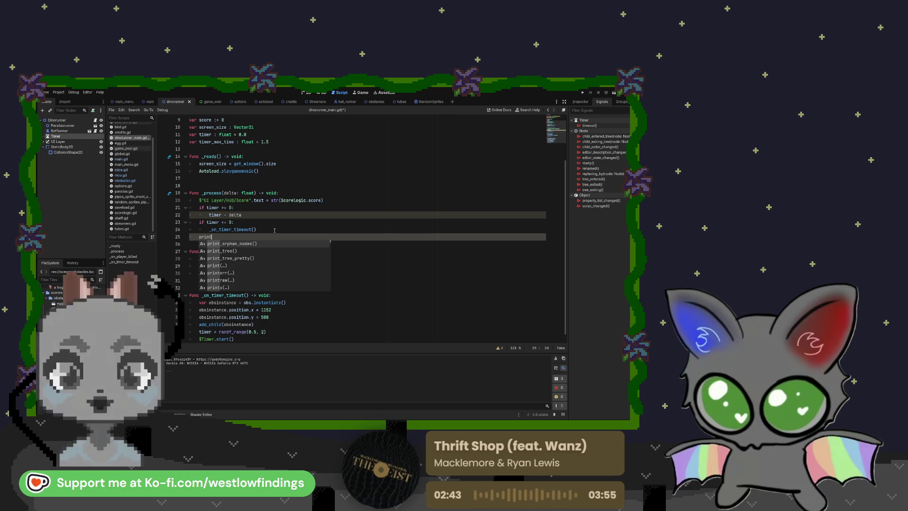
{"action": "key", "text": "Down"}
{"action": "key", "text": "Down"}
{"action": "key", "text": "Down"}
{"action": "key", "text": "Return"}
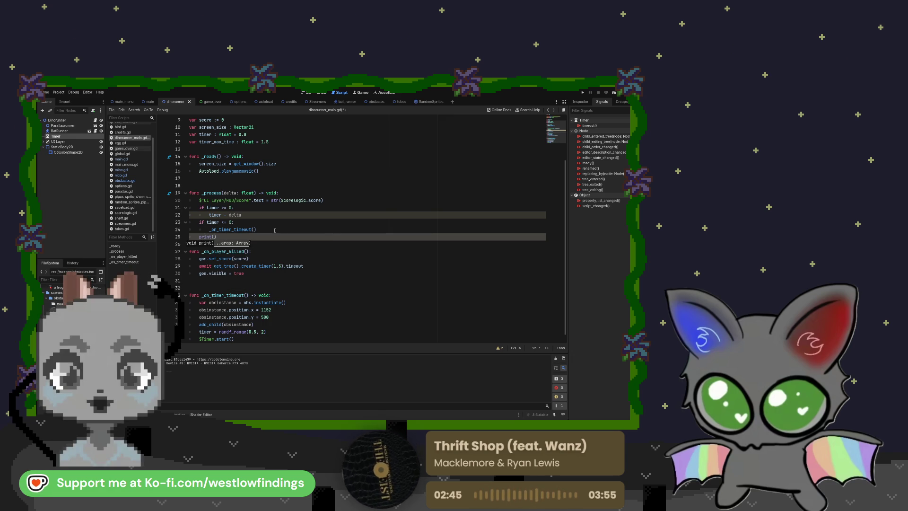
{"action": "type", "text": "\"timer"}
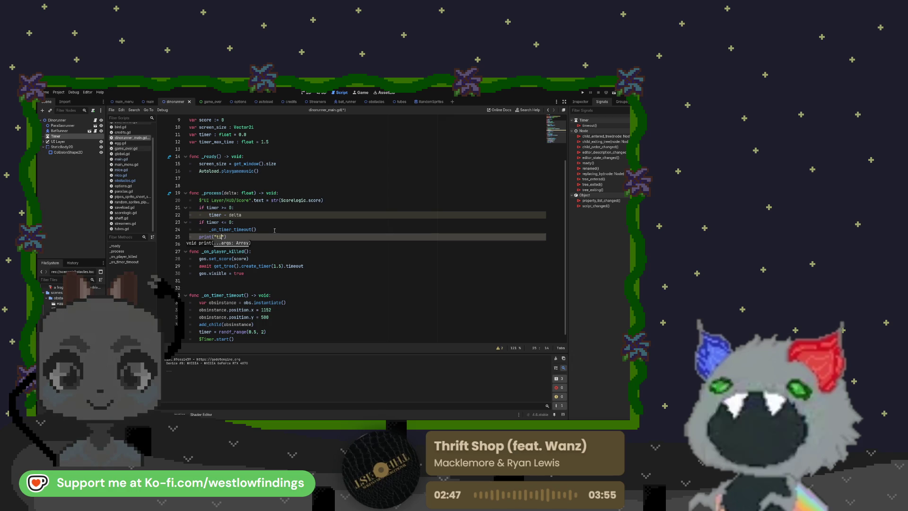
{"action": "left_click", "coordinate": [398, 235]}
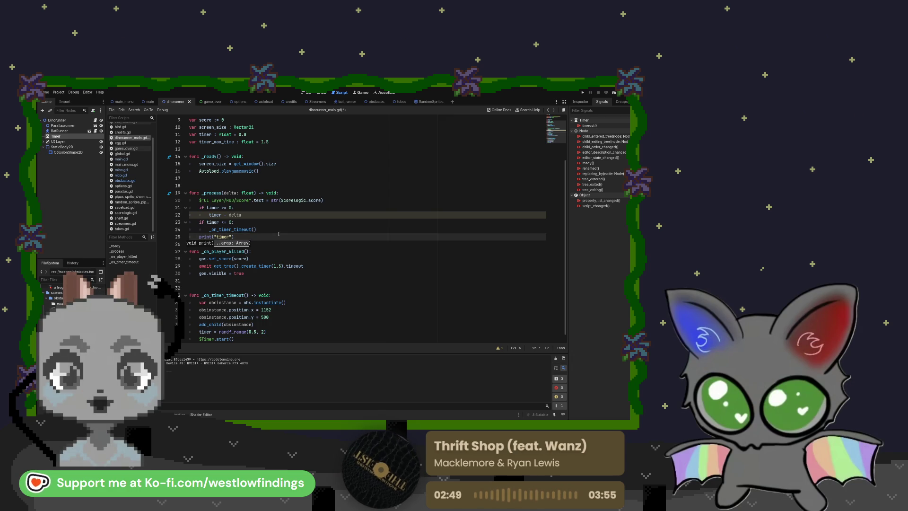
{"action": "key", "text": "Left"}
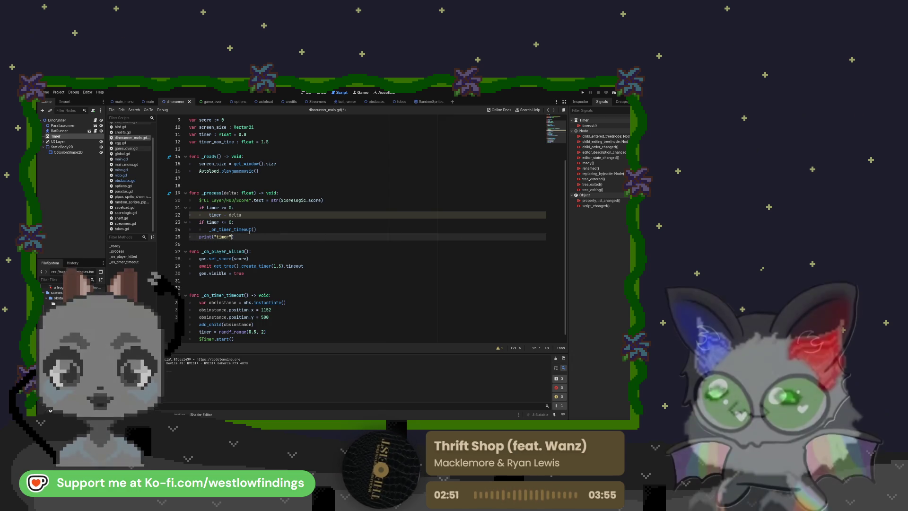
{"action": "key", "text": "Left"}
{"action": "key", "text": "BackSpace"}
{"action": "key", "text": "BackSpace"}
{"action": "key", "text": "BackSpace"}
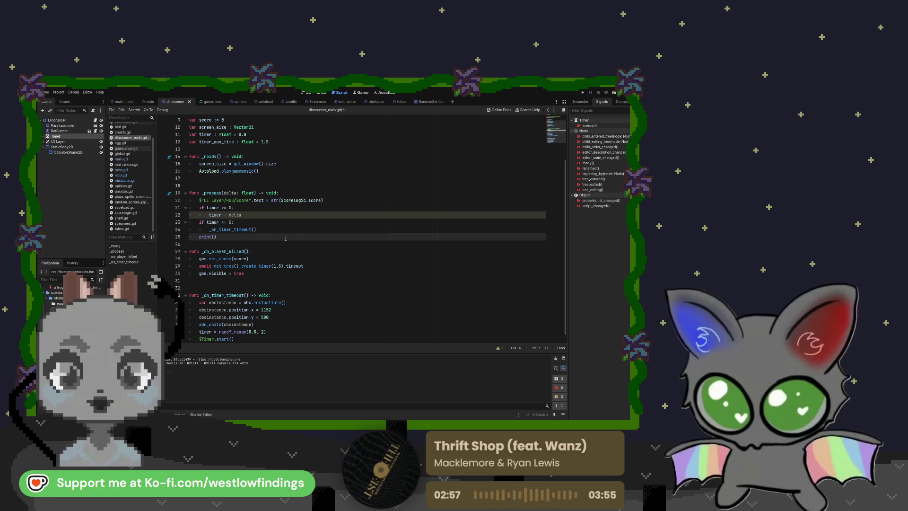
{"action": "type", "text": "timer"}
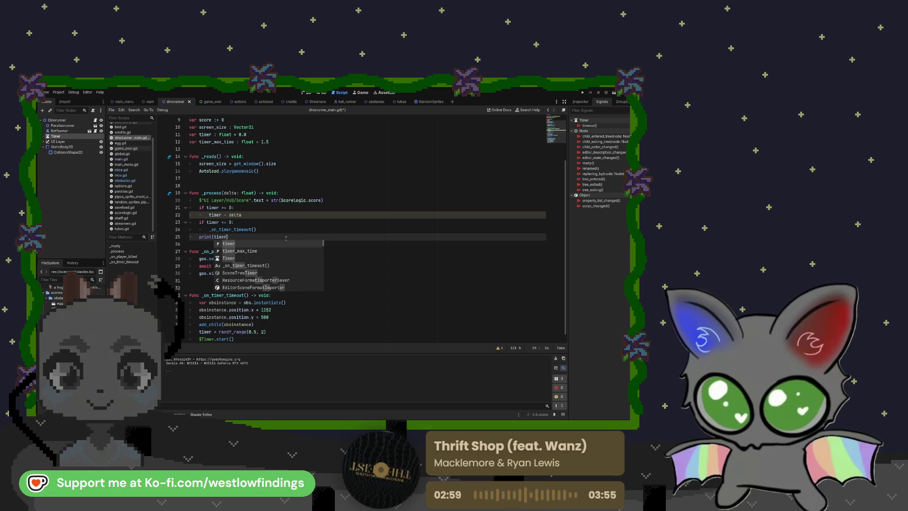
{"action": "key", "text": "Escape"}
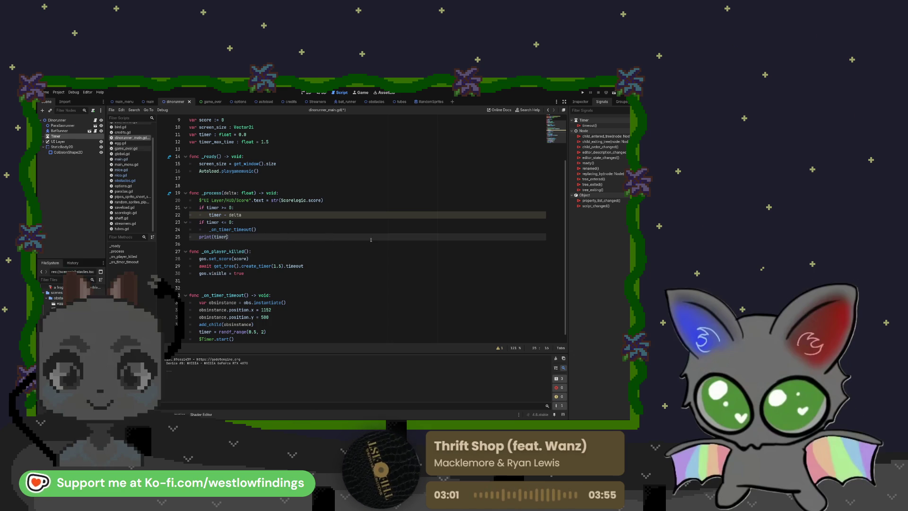
{"action": "left_click", "coordinate": [614, 92]}
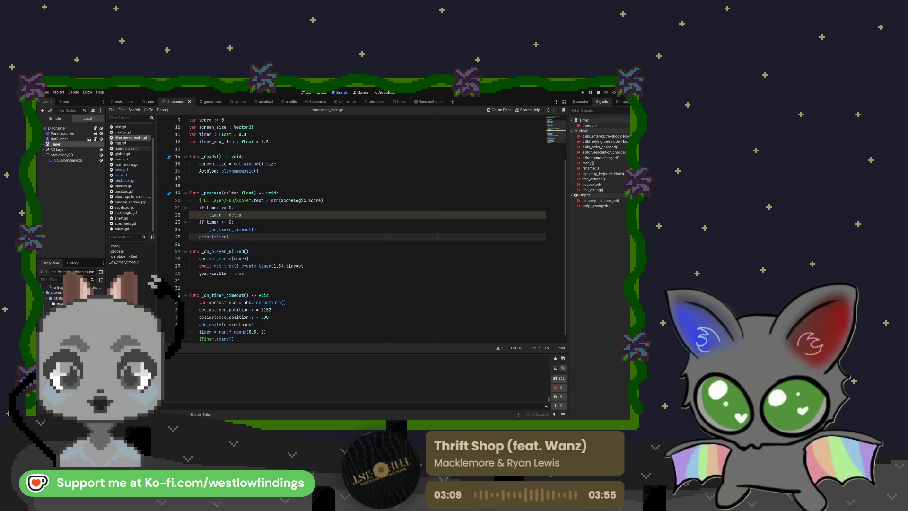
Stop the game and return to the timer decrement on line 22 of the script.
{"action": "key", "text": "F8"}
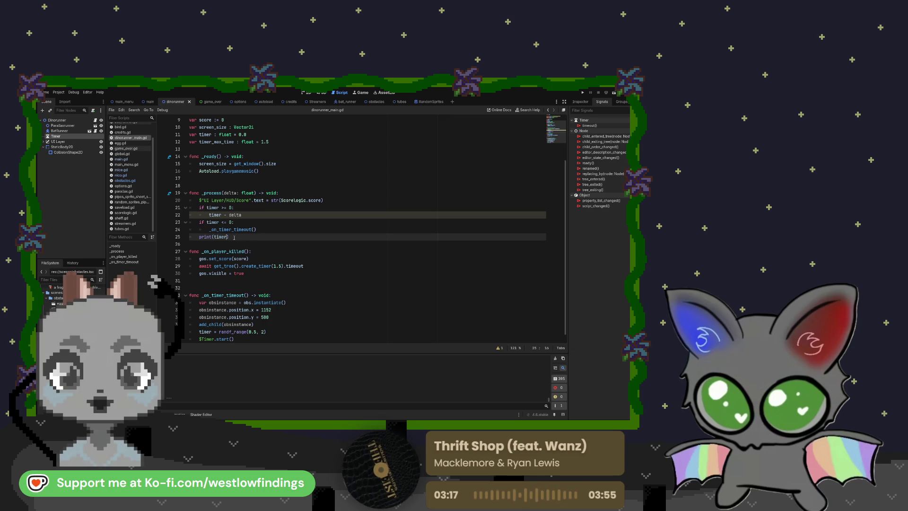
{"action": "scroll", "coordinate": [234, 238], "scroll_direction": "up", "scroll_amount": 2}
{"action": "left_click", "coordinate": [227, 250]}
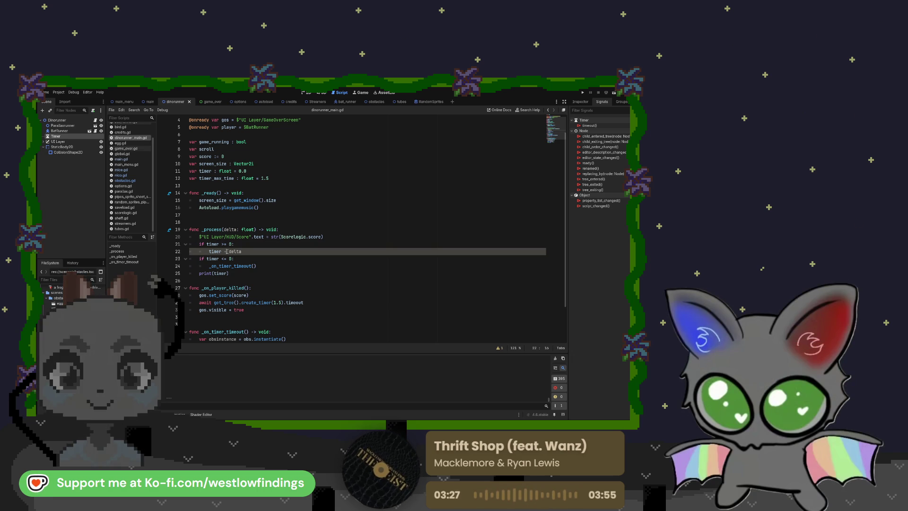
Change line 22 to timer -= delta, then save, run and relaunch the game.
{"action": "type", "text": "="}
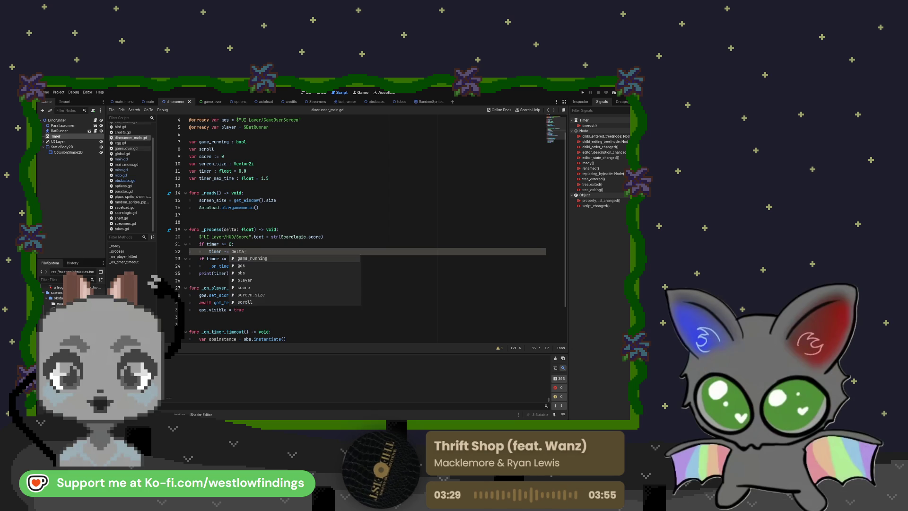
{"action": "key", "text": "End"}
{"action": "scroll", "coordinate": [394, 290], "scroll_direction": "down", "scroll_amount": 1}
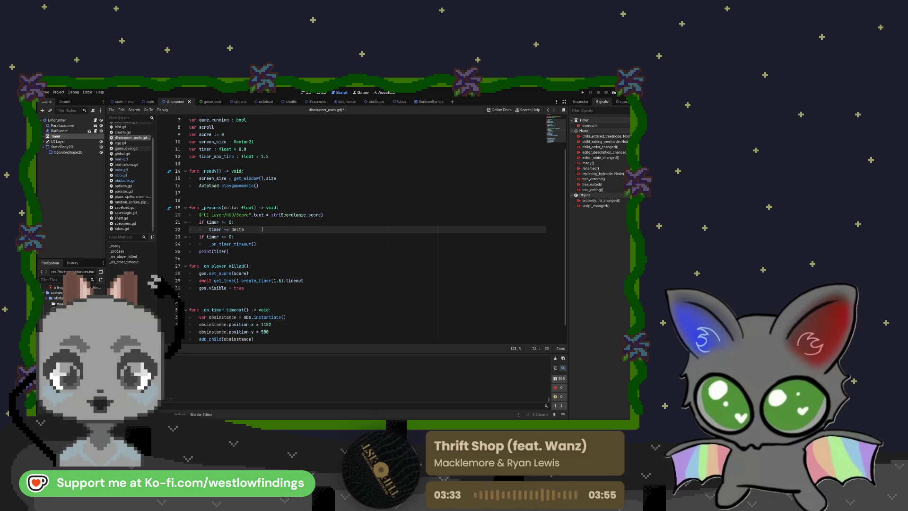
{"action": "key", "text": "F5"}
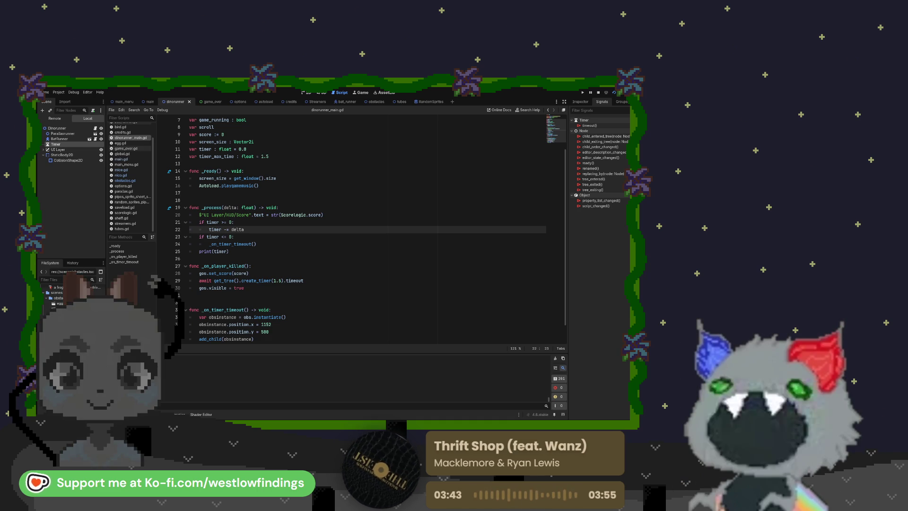
{"action": "key", "text": "F5"}
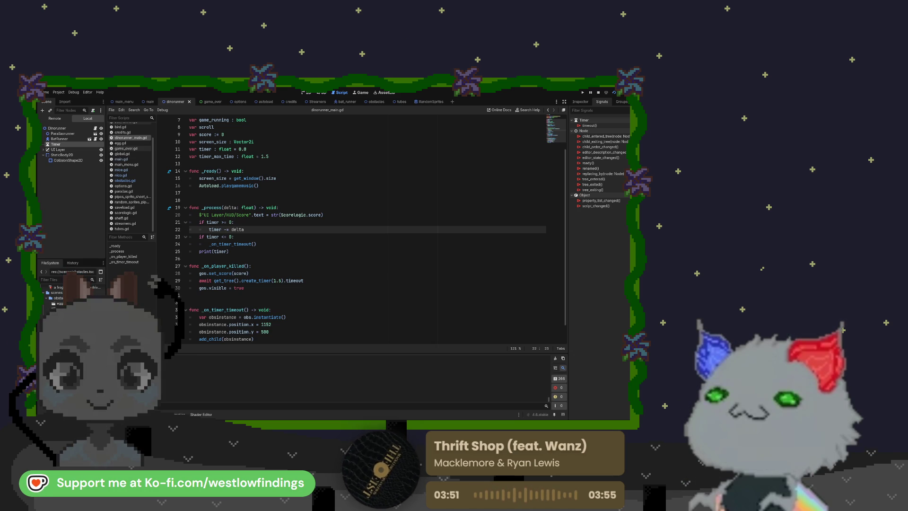
Stop the game, change the line 38 timer reset to randf_range(2, 5), and test-run it.
{"action": "key", "text": "F8"}
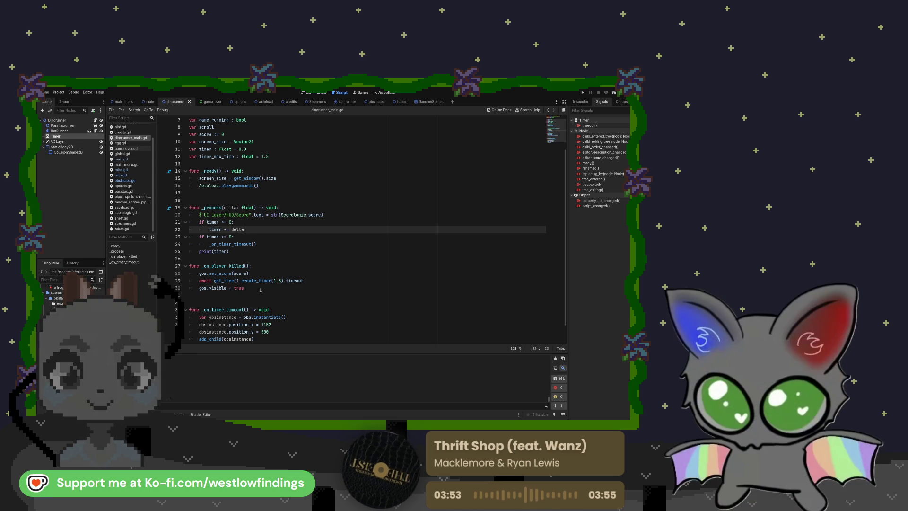
{"action": "scroll", "coordinate": [257, 325], "scroll_direction": "down", "scroll_amount": 1}
{"action": "left_click", "coordinate": [263, 326]}
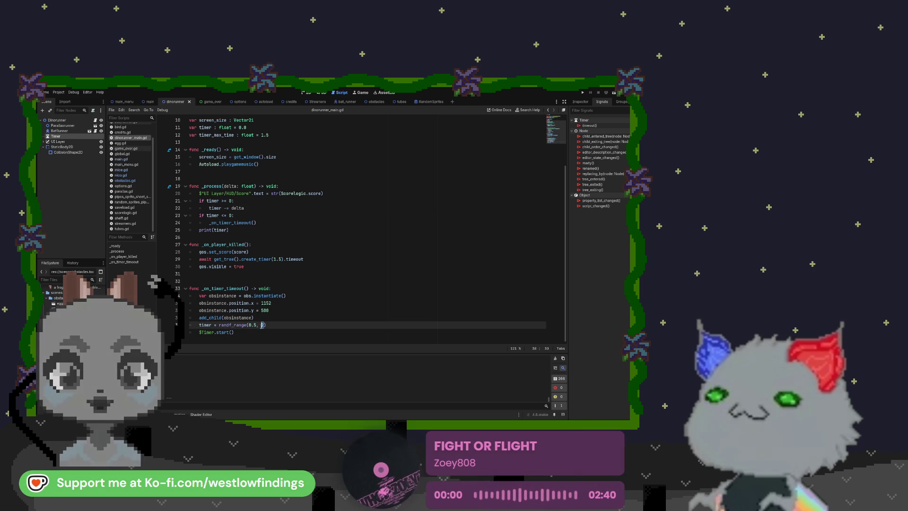
{"action": "double_click", "coordinate": [253, 325]}
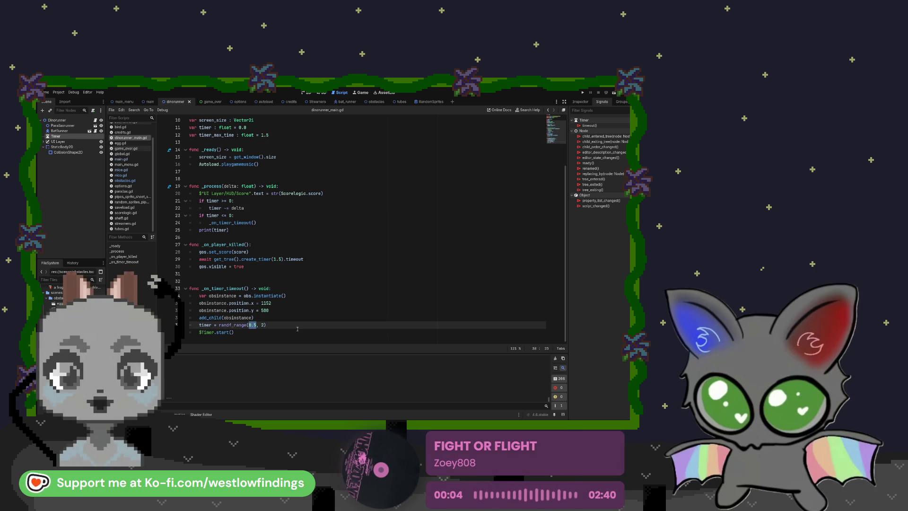
{"action": "type", "text": "2"}
{"action": "key", "text": "End"}
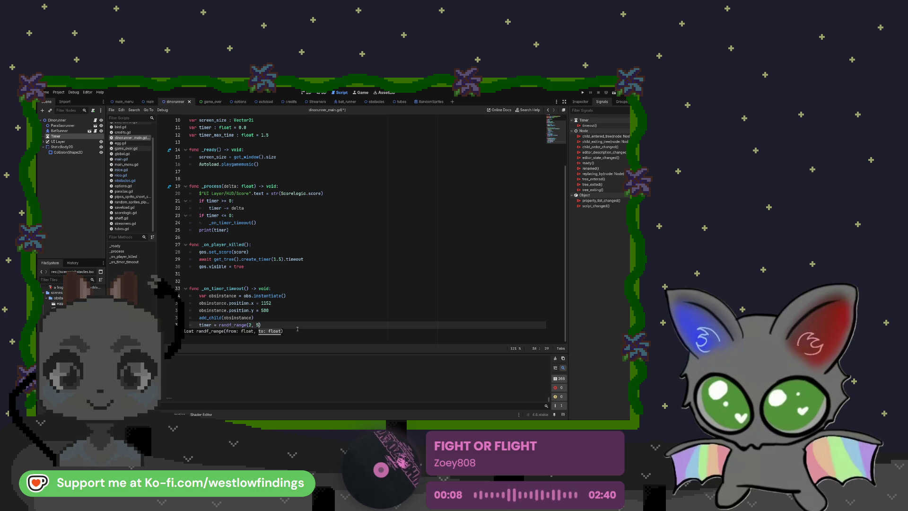
{"action": "left_click", "coordinate": [613, 94]}
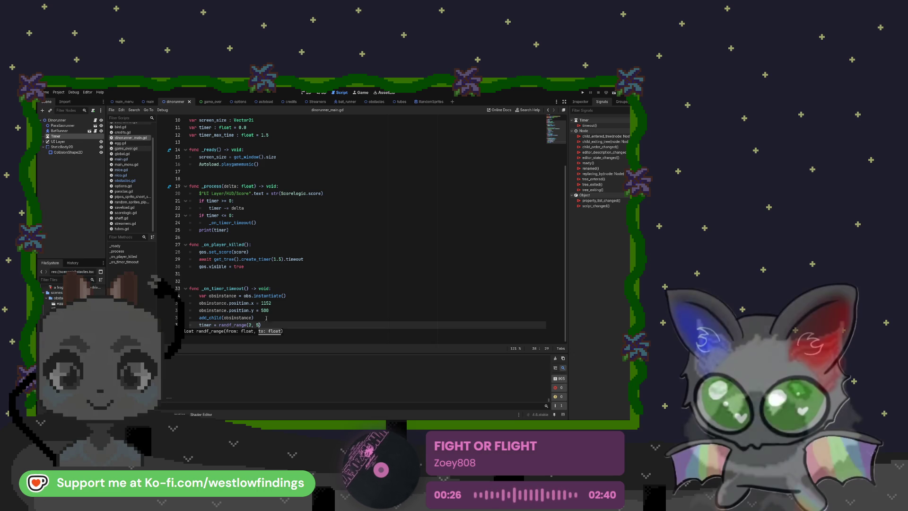
Change the line 38 timer reset to randf_range(1, 3).
{"action": "left_click", "coordinate": [251, 325]}
{"action": "key", "text": "BackSpace"}
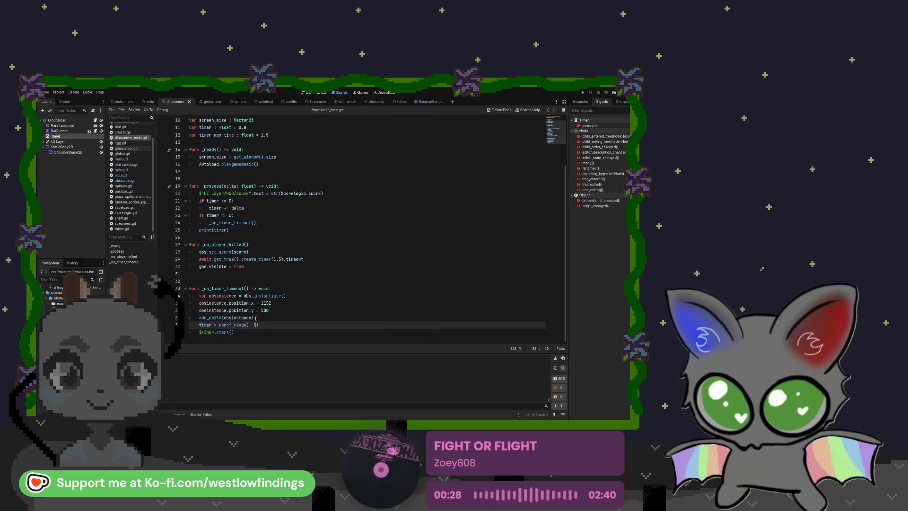
{"action": "type", "text": "1"}
{"action": "key", "text": "Right"}
{"action": "key", "text": "Right"}
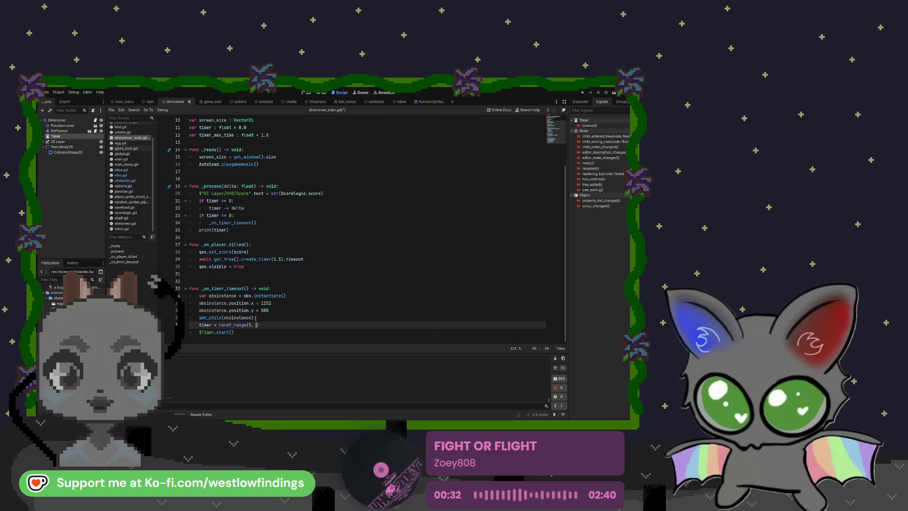
{"action": "key", "text": "BackSpace"}
{"action": "type", "text": "3"}
Add a $Timer.start() call on a new line after the range reset.
{"action": "key", "text": "End"}
{"action": "key", "text": "Return"}
{"action": "type", "text": "$Timer.start()"}
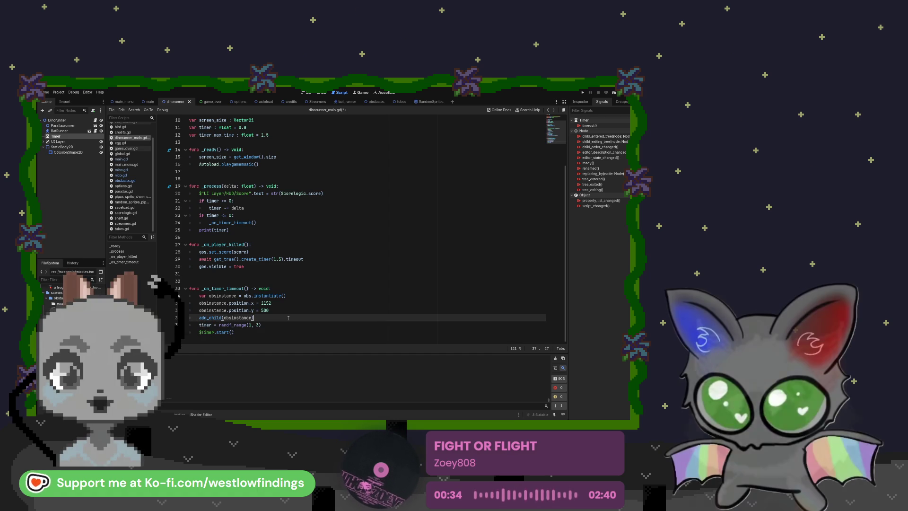
{"action": "left_click", "coordinate": [303, 317]}
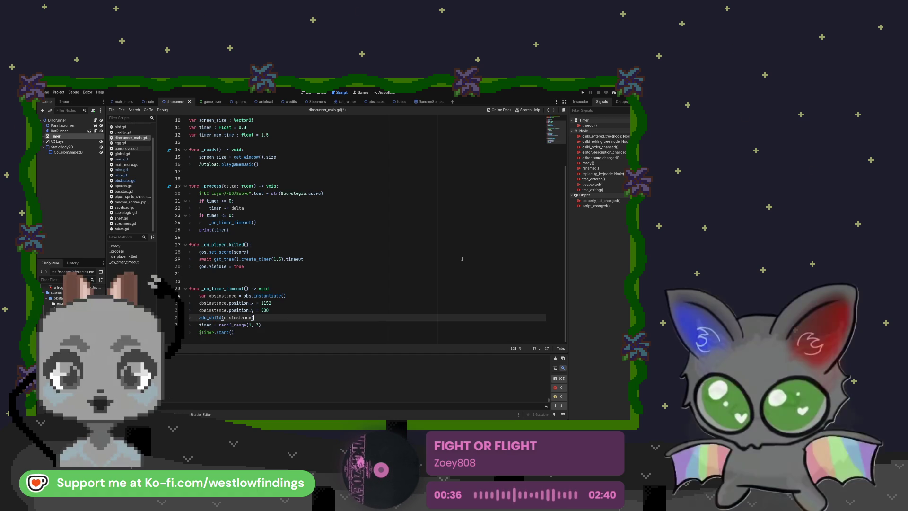
Run and restart the game to test the new range, then stop it and select print(timer).
{"action": "left_click", "coordinate": [613, 92]}
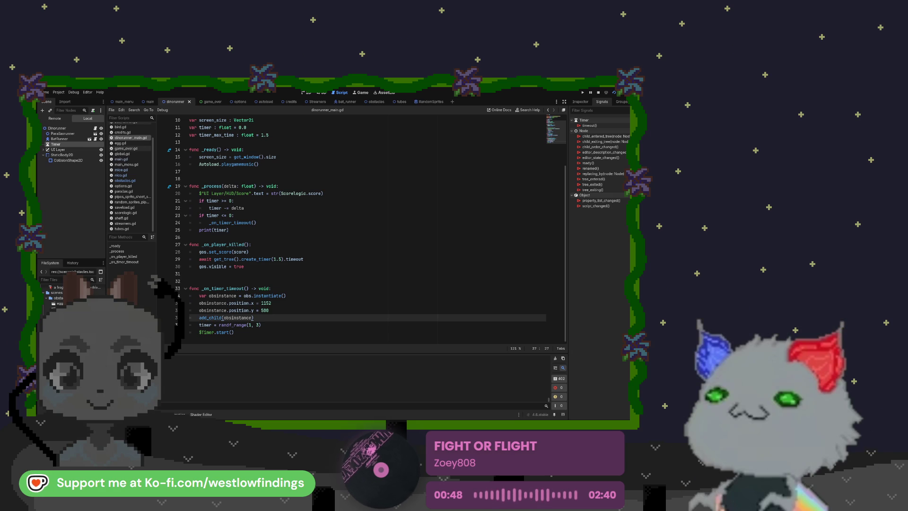
{"action": "key", "text": "F5"}
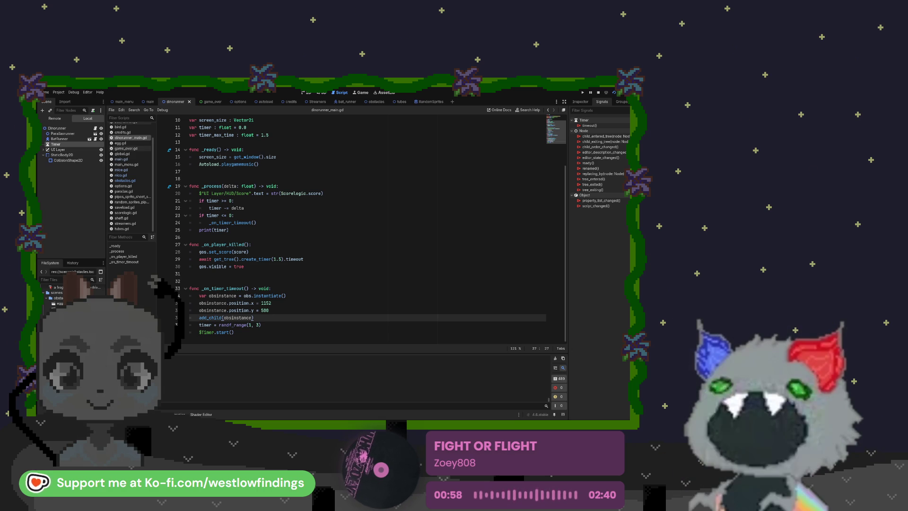
{"action": "key", "text": "F8"}
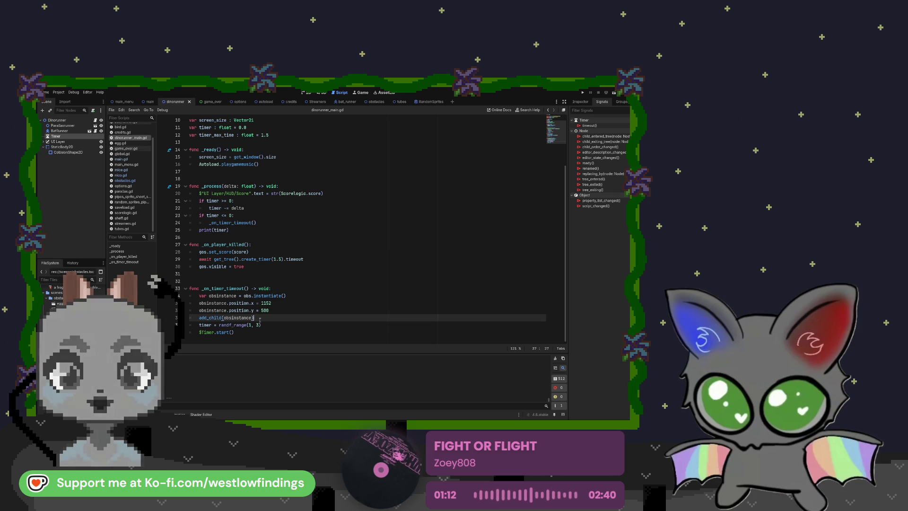
{"action": "left_click_drag", "start_coordinate": [229, 230], "coordinate": [199, 230]}
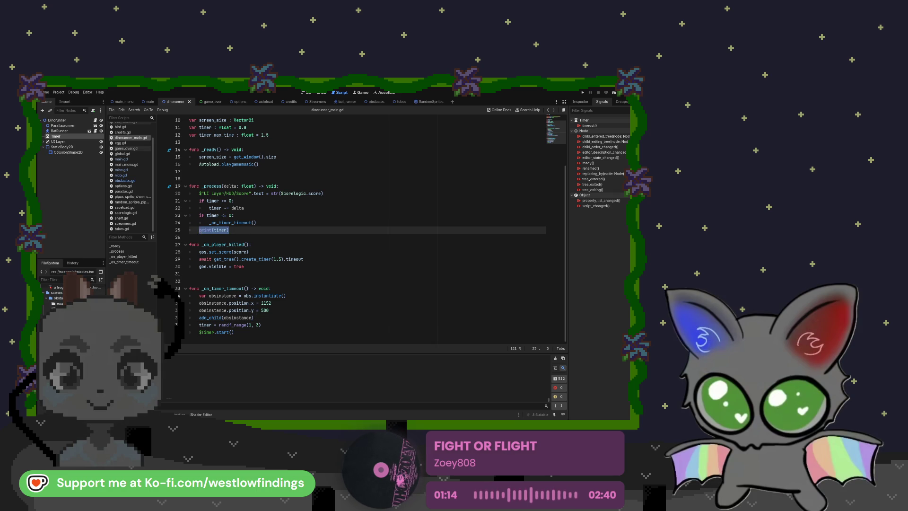
Delete the print(timer) debug line, the Timer node, and the $Timer.start() call.
{"action": "key", "text": "BackSpace"}
{"action": "key", "text": "BackSpace"}
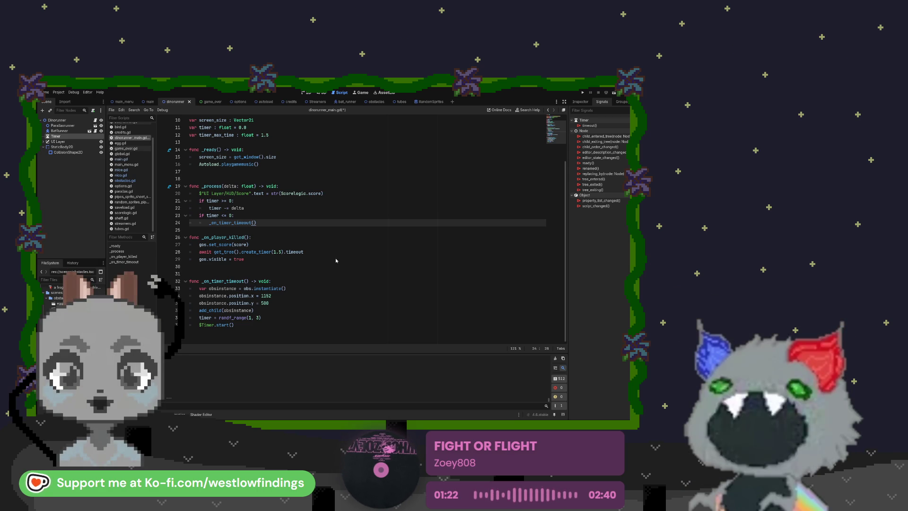
{"action": "key", "text": "Delete"}
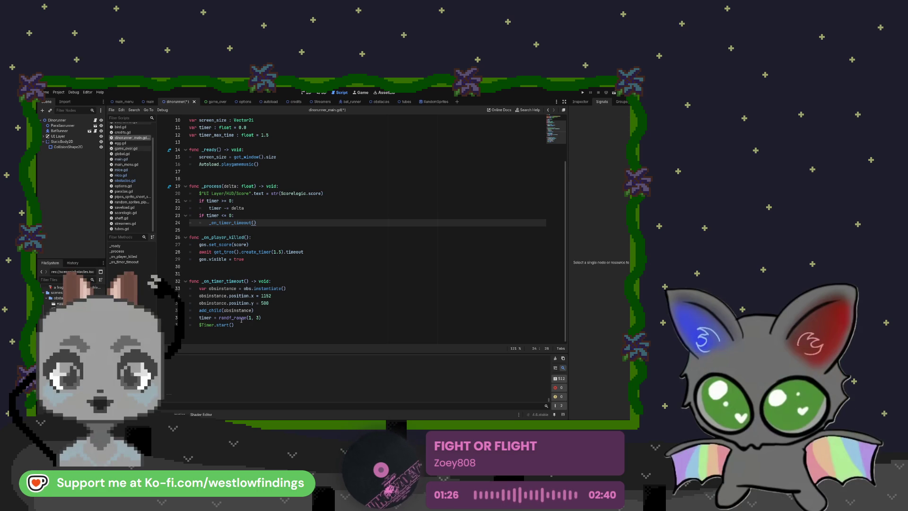
{"action": "left_click_drag", "start_coordinate": [241, 325], "coordinate": [186, 325]}
{"action": "key", "text": "BackSpace"}
{"action": "key", "text": "BackSpace"}
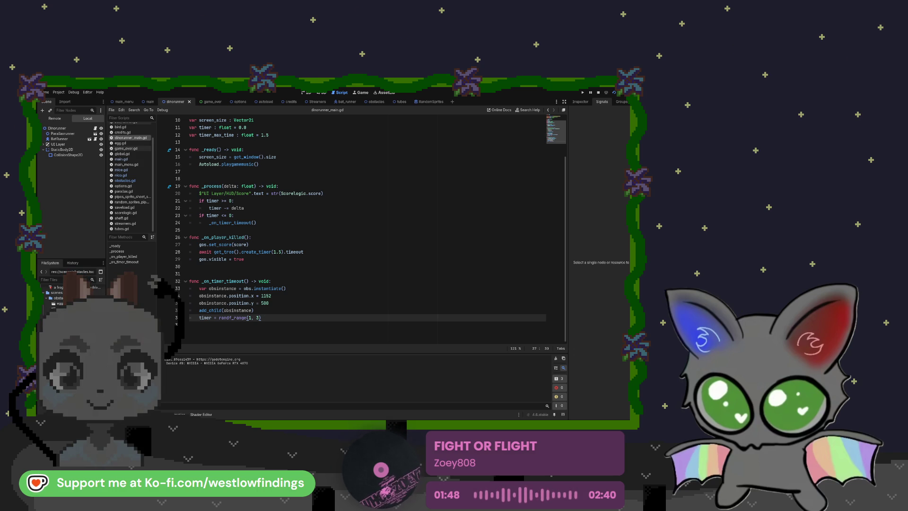
Stop the running game and bring up the debugger panel.
{"action": "key", "text": "F8"}
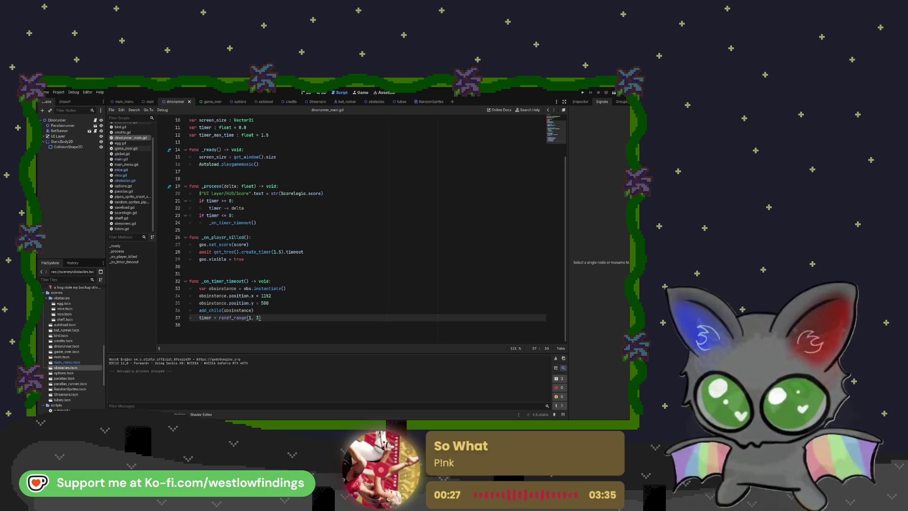
{"action": "left_click", "coordinate": [179, 415]}
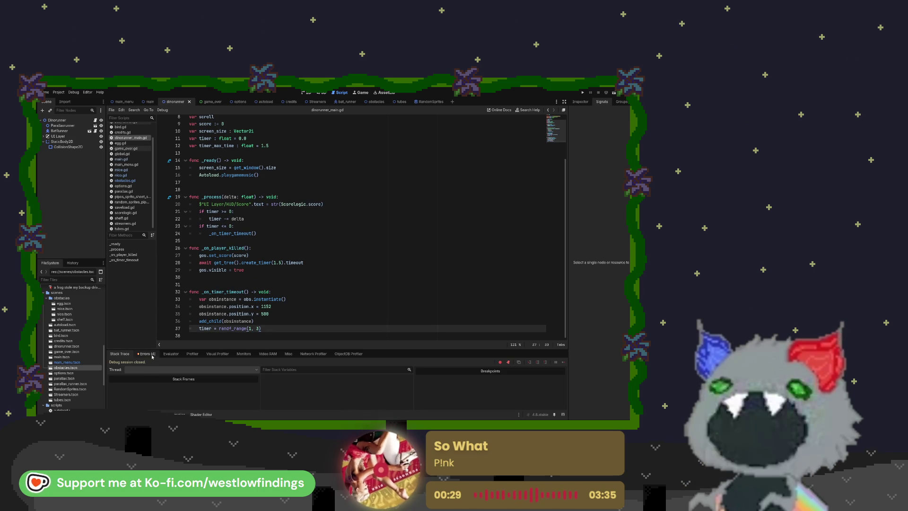
Clear the four errors in the Debugger's Errors tab, then run and stop the game again.
{"action": "left_click", "coordinate": [151, 355]}
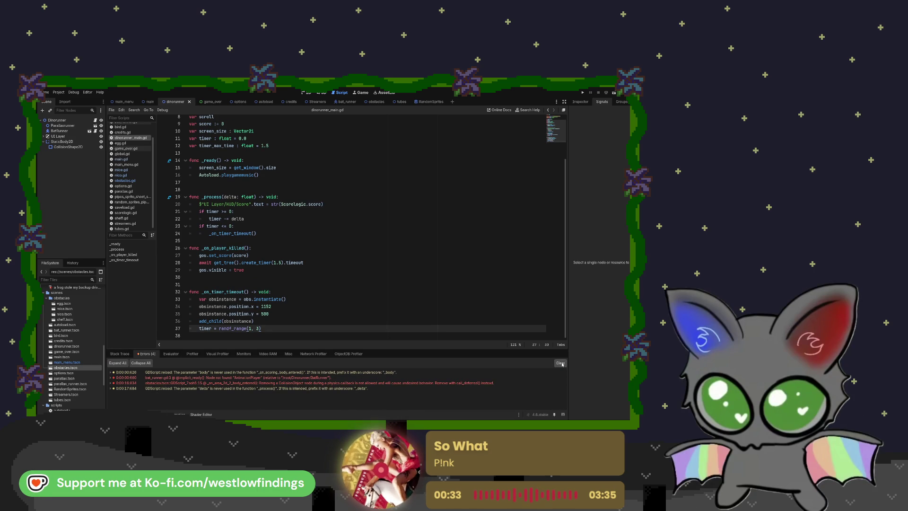
{"action": "left_click", "coordinate": [560, 363]}
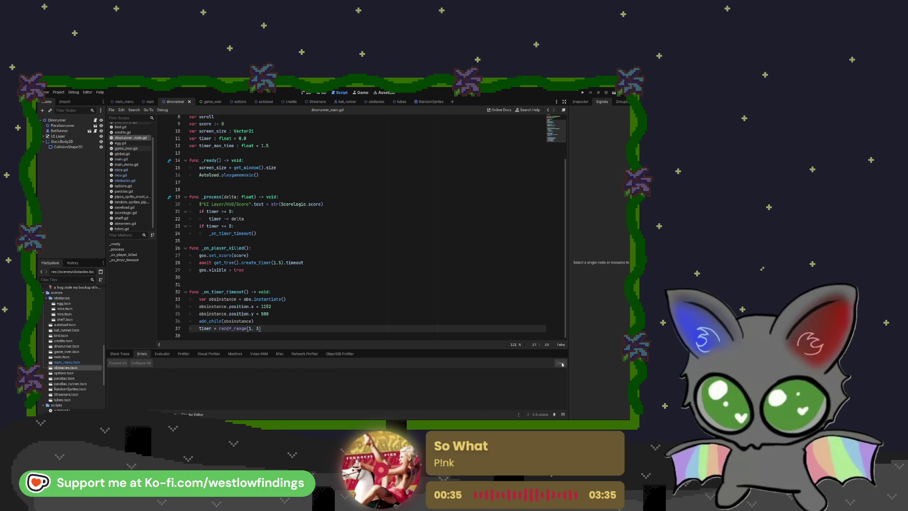
{"action": "left_click", "coordinate": [583, 93]}
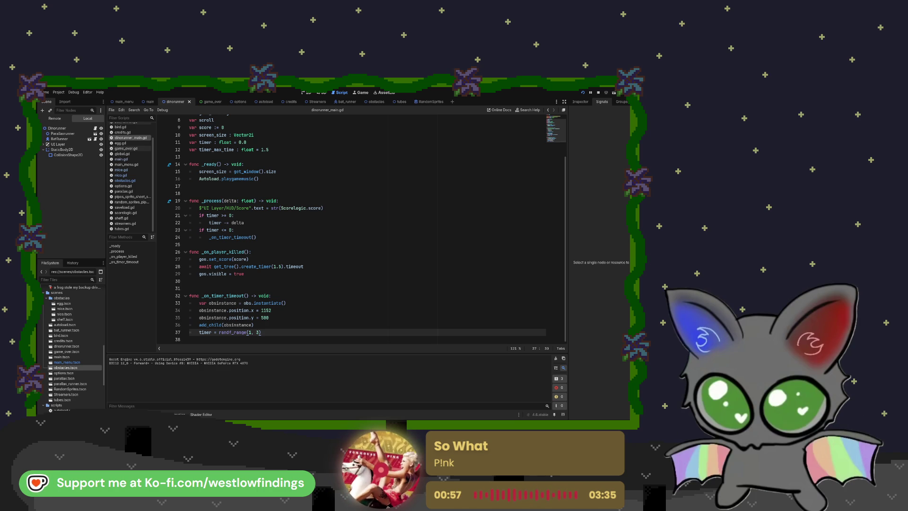
{"action": "key", "text": "F8"}
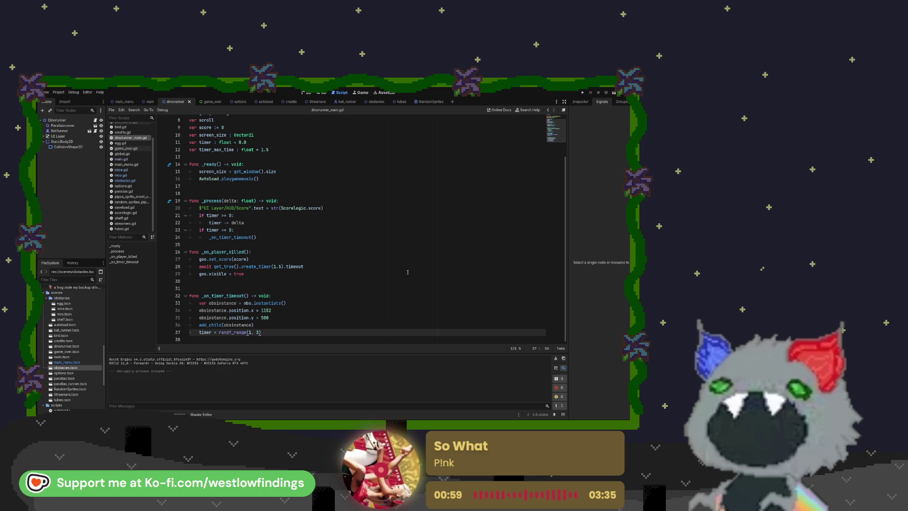